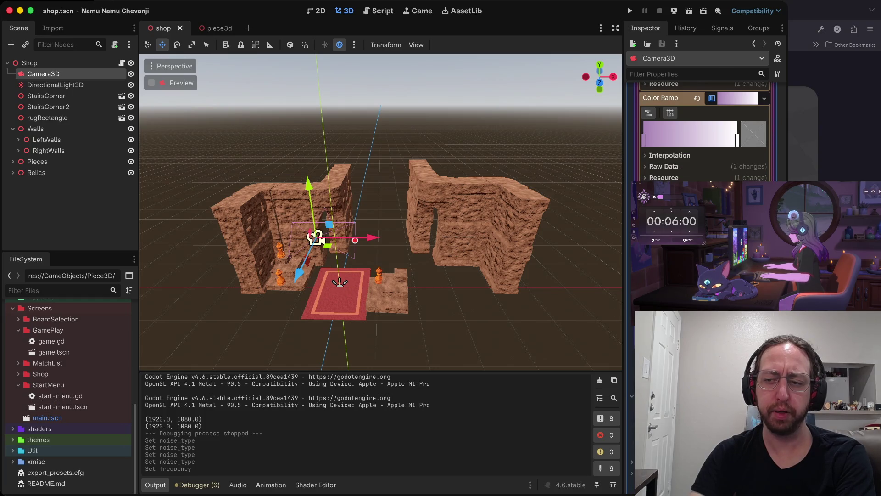
pyautogui.scroll(-5, 705, 133)
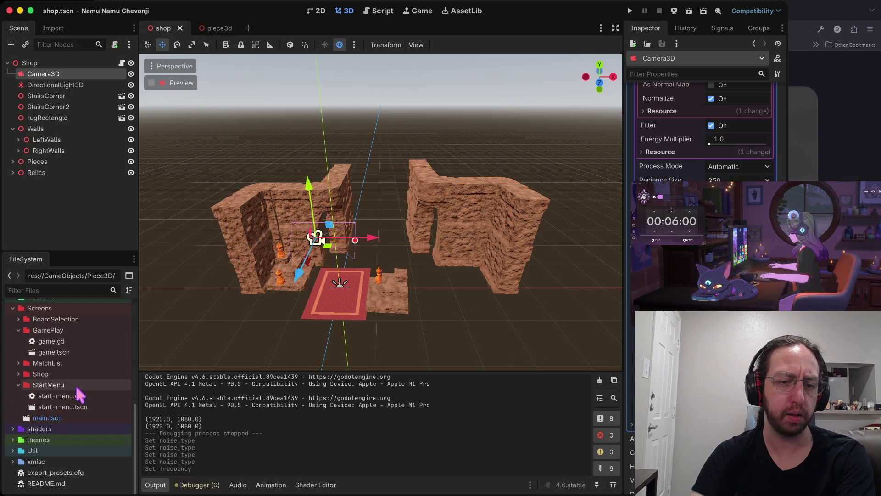
# Find floor-detail.glb under xmisc/assets/models and drop it into the Shop scene.
pyautogui.click(13, 461)
pyautogui.click(18, 473)
pyautogui.scroll(-3, 27, 436)
pyautogui.click(24, 357)
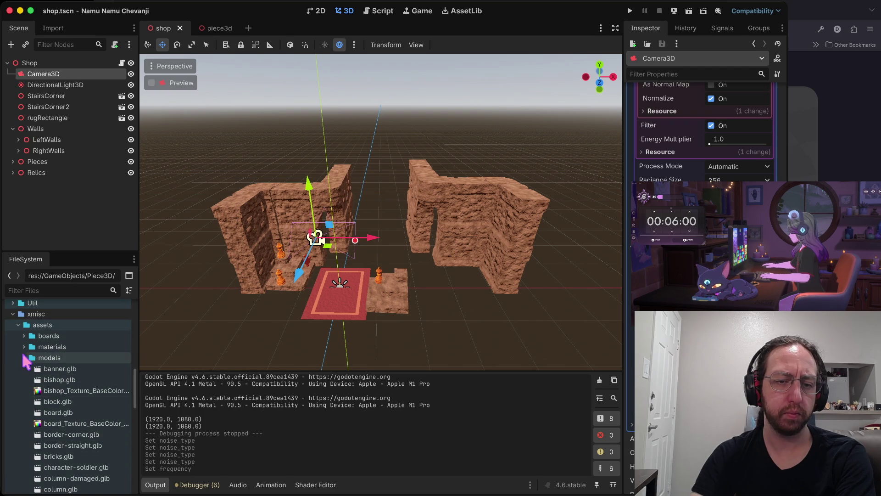
pyautogui.scroll(-2, 85, 374)
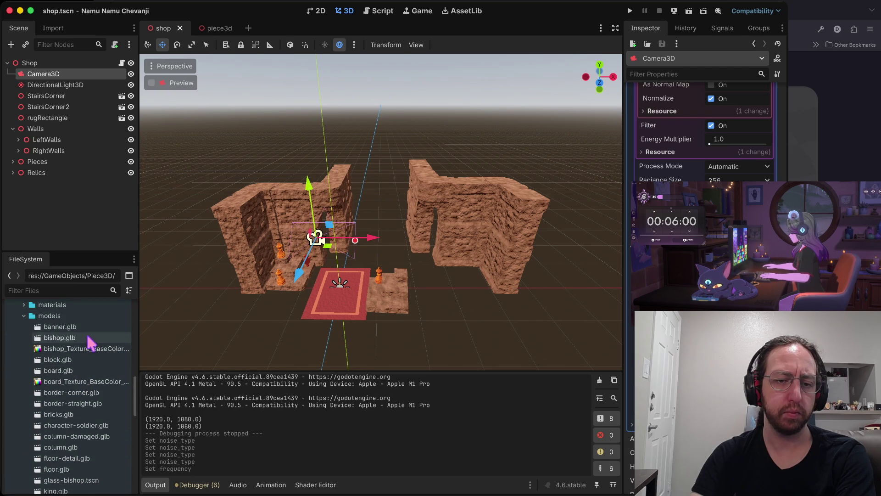
pyautogui.scroll(-3, 91, 335)
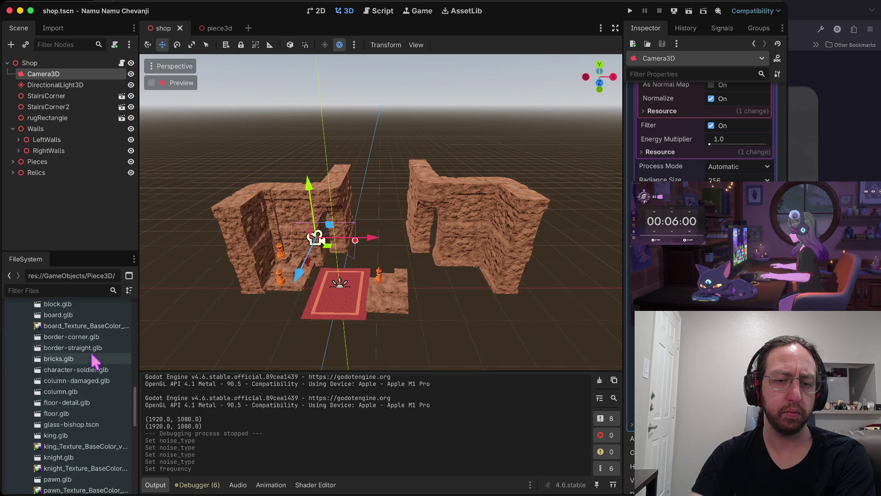
pyautogui.click(87, 405)
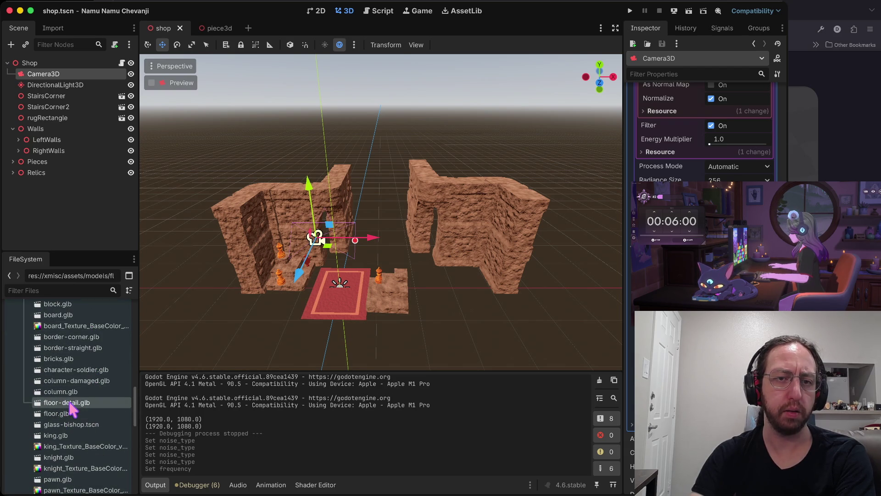
pyautogui.moveTo(73, 410); pyautogui.dragTo(51, 61)
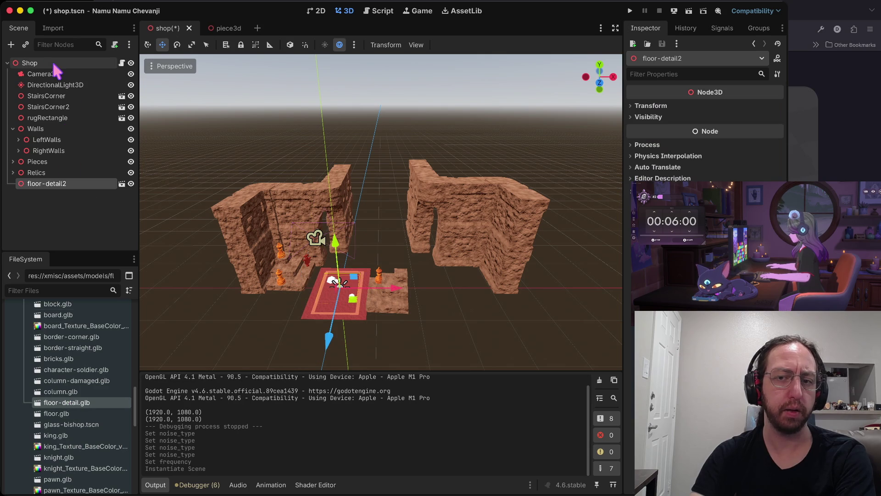
# Open floor-detail2 as a new inherited scene and place a trial floor.glb tile beside it.
pyautogui.click(121, 183)
pyautogui.click(468, 254)
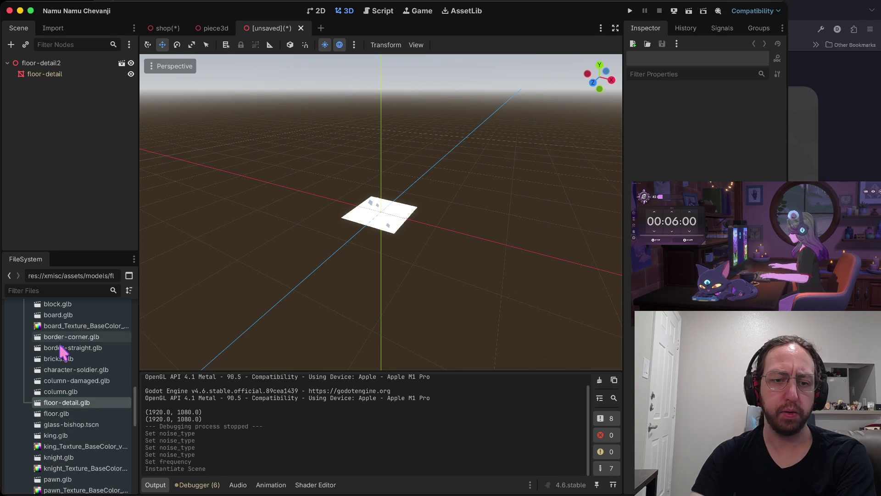
pyautogui.moveTo(56, 413); pyautogui.dragTo(57, 63)
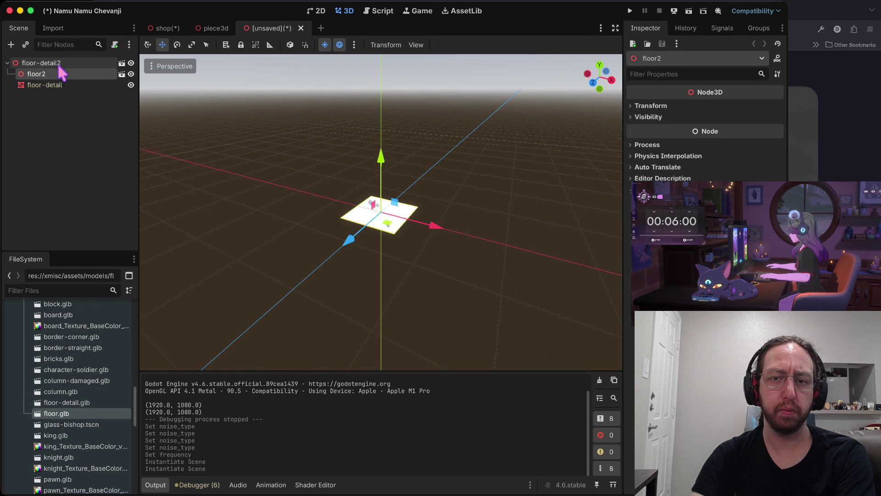
pyautogui.moveTo(442, 231)
pyautogui.mouseDown()
pyautogui.moveTo(334, 223)
pyautogui.moveTo(350, 223)
pyautogui.mouseUp()
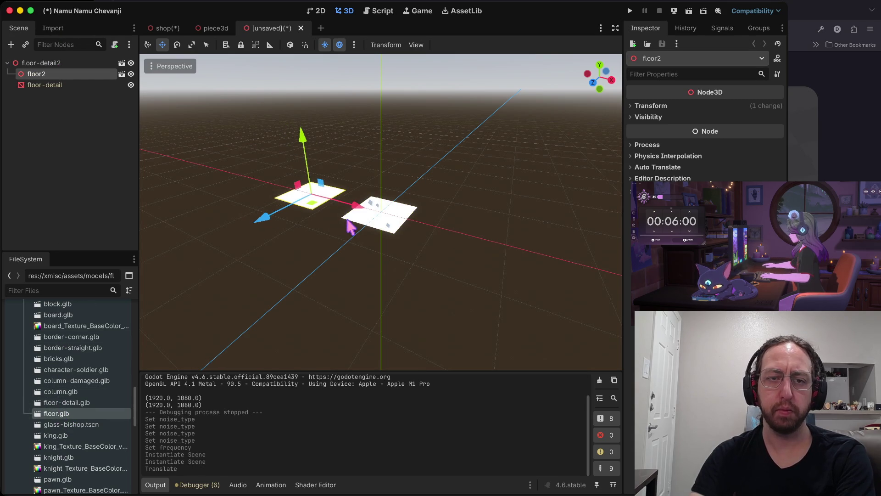
# Undo the trial floor tile and expand the floor-detail node's Mesh details.
pyautogui.press('super+z')
pyautogui.press('super+z')
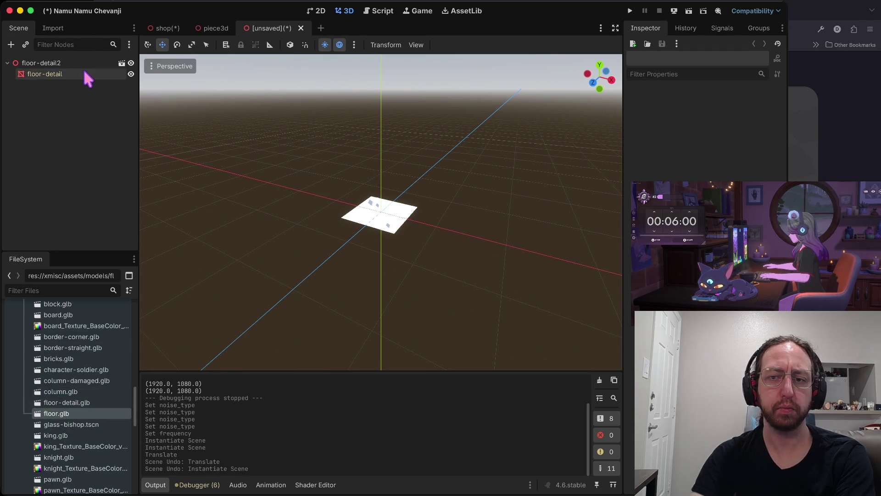
pyautogui.click(87, 75)
pyautogui.click(753, 114)
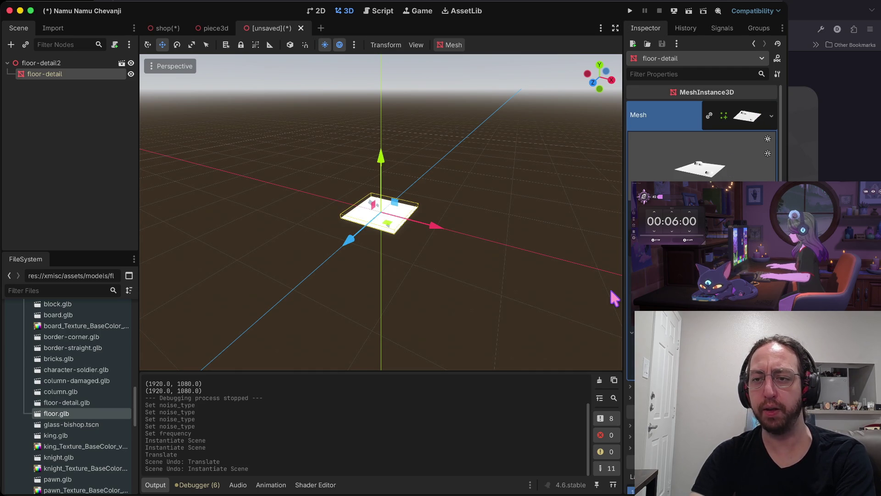
pyautogui.hotkey('ctrl', 'Right')
pyautogui.hotkey('ctrl', 'Right')
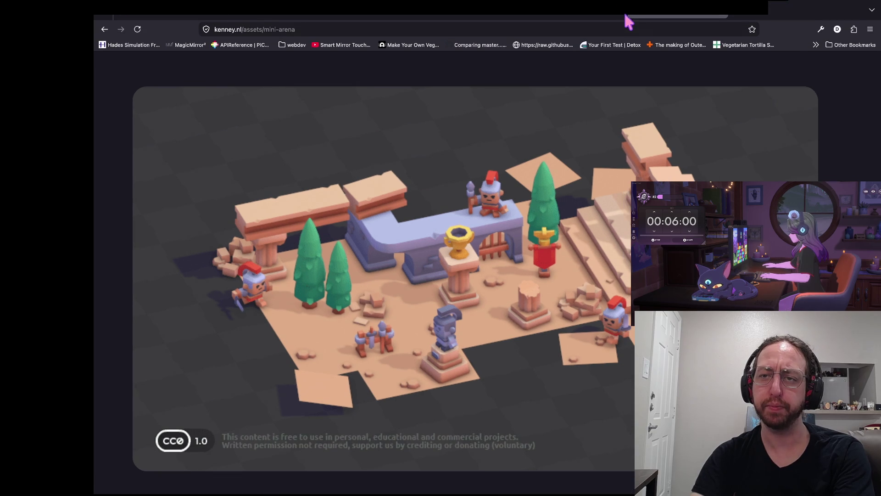
pyautogui.press('super+Tab')
pyautogui.hotkey('ctrl', 'Left')
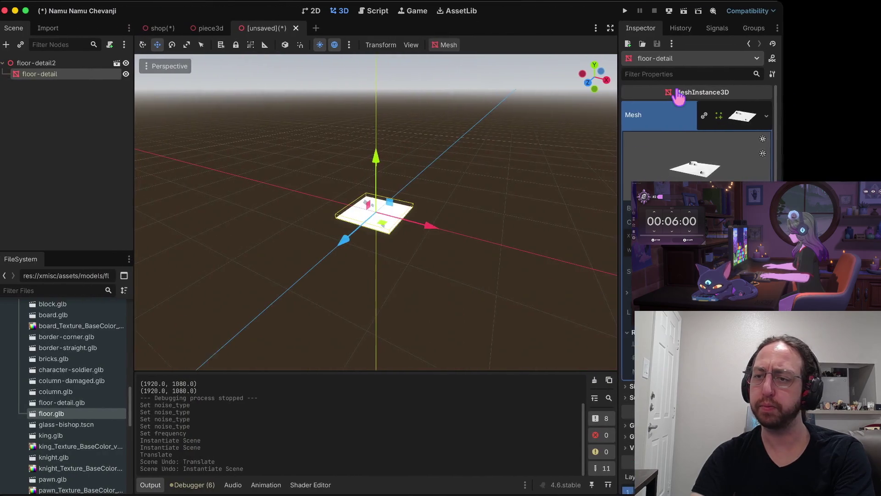
pyautogui.hotkey('ctrl', 'Right')
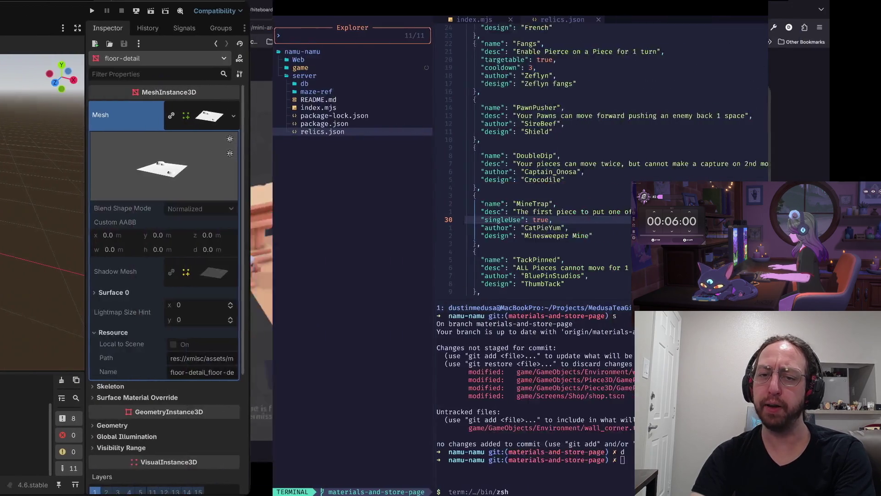
pyautogui.write('/jedm')
pyautogui.press('Return')
pyautogui.press('Return')
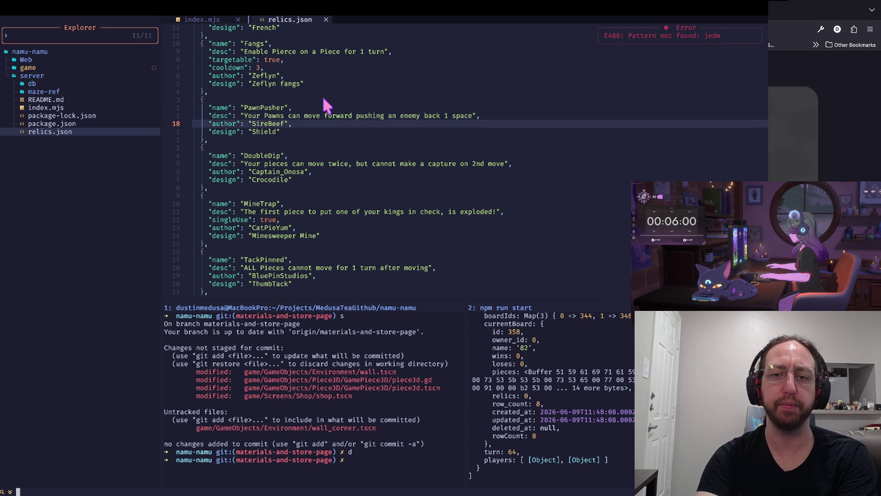
pyautogui.hotkey('ctrl', 'Left')
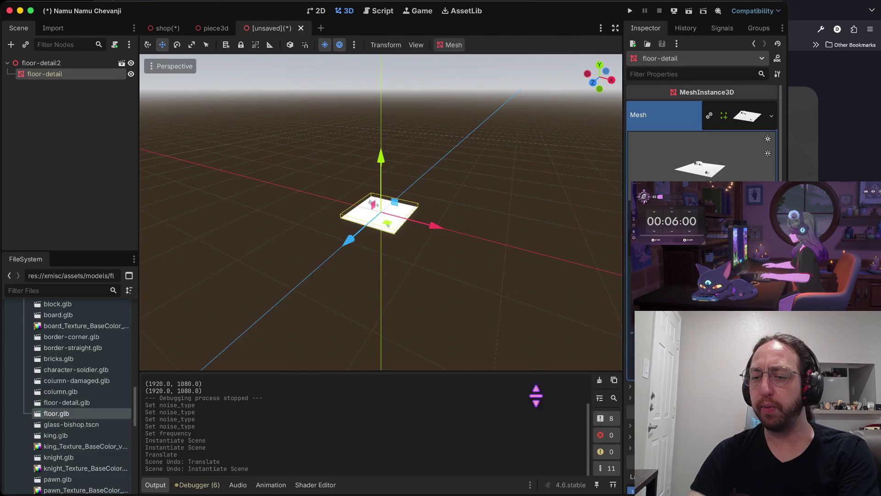
pyautogui.moveTo(702, 197); pyautogui.dragTo(709, 220)
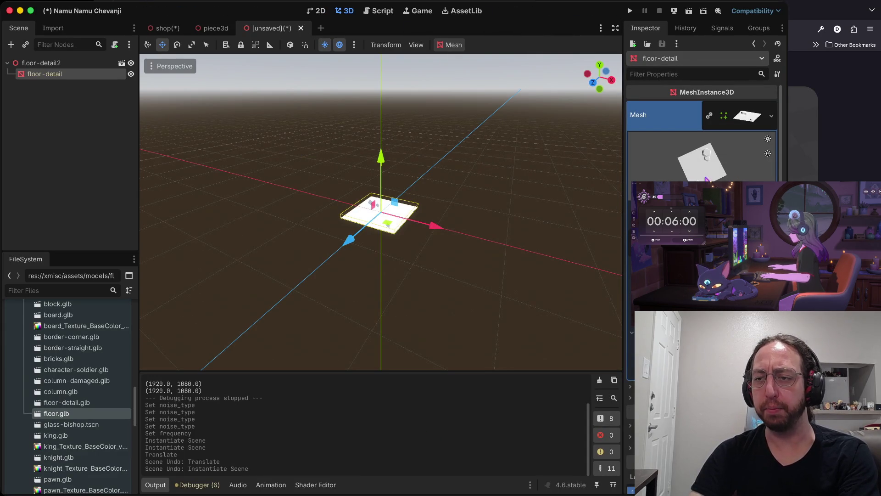
pyautogui.moveTo(709, 178); pyautogui.dragTo(713, 169)
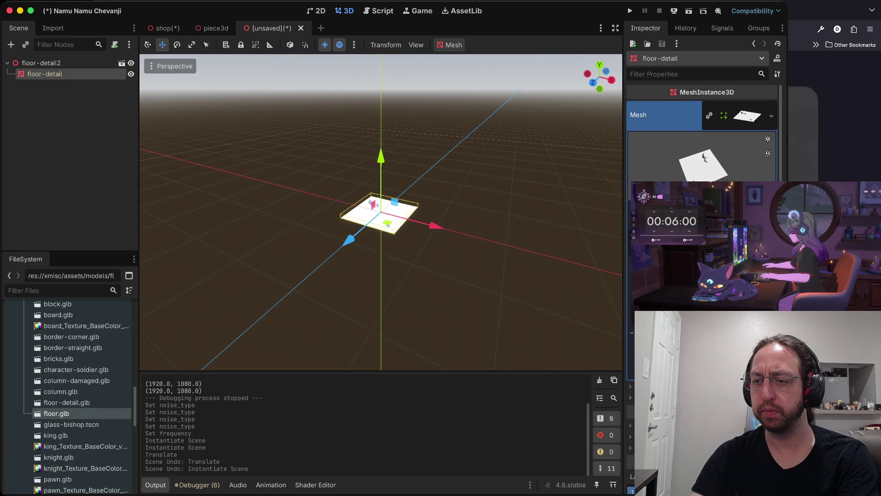
pyautogui.scroll(-5, 703, 138)
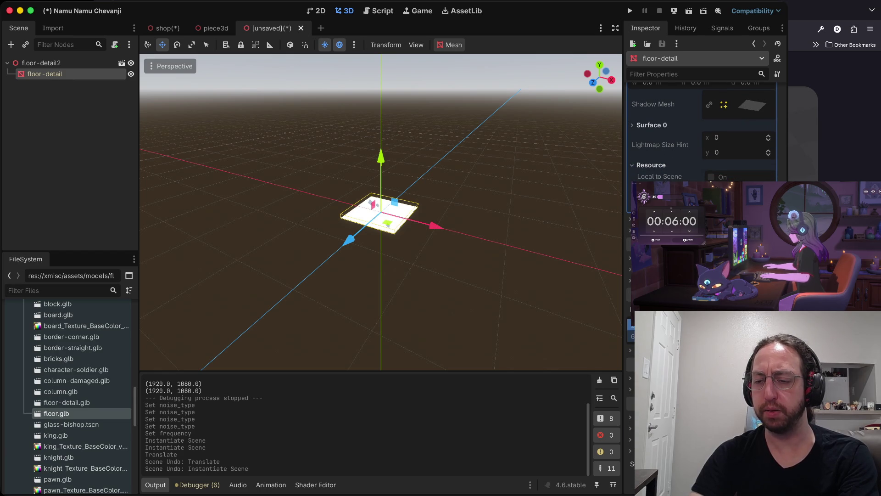
pyautogui.scroll(5, 702, 133)
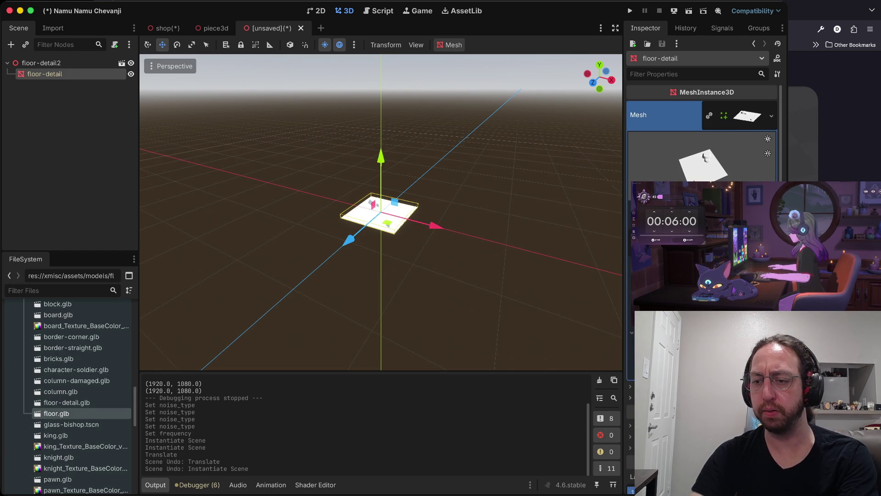
pyautogui.scroll(-3, 93, 387)
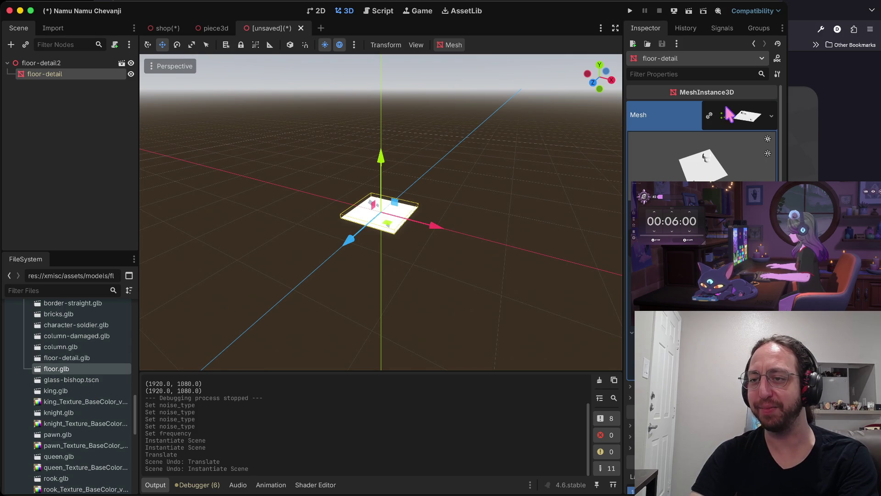
pyautogui.click(750, 123)
pyautogui.click(751, 123)
pyautogui.scroll(-5, 750, 123)
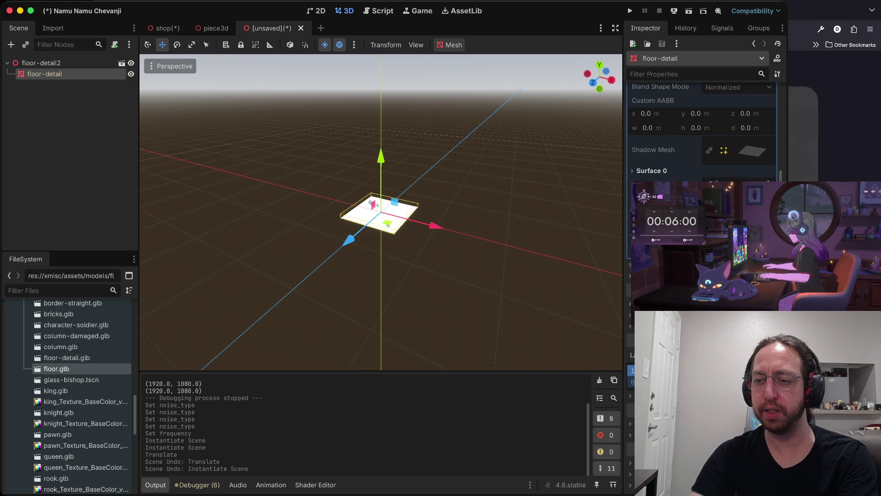
pyautogui.scroll(-2, 702, 128)
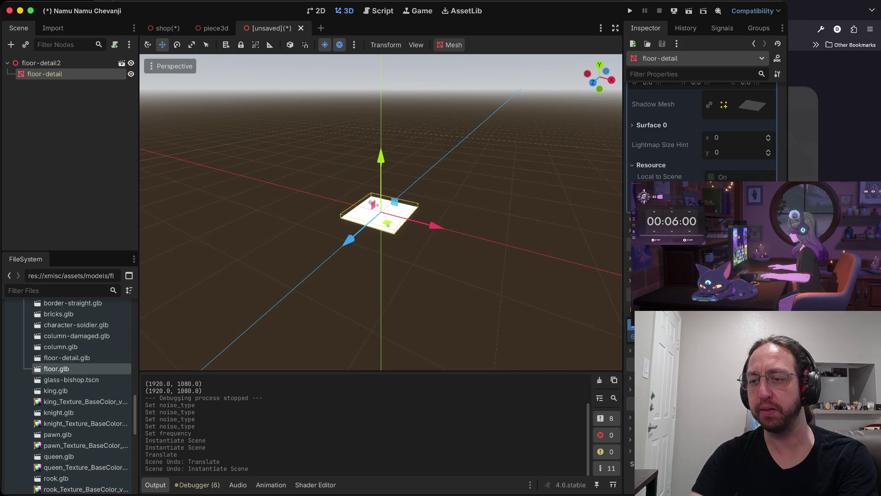
pyautogui.scroll(3, 768, 83)
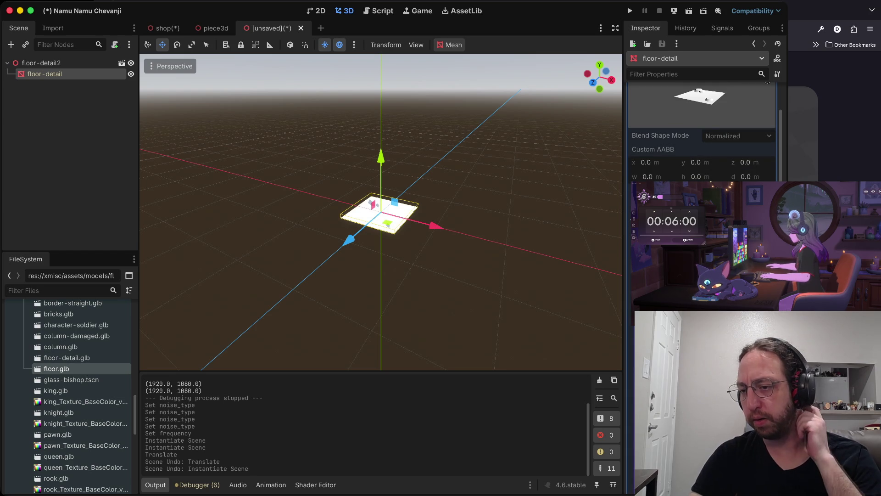
pyautogui.moveTo(768, 82); pyautogui.dragTo(711, 123)
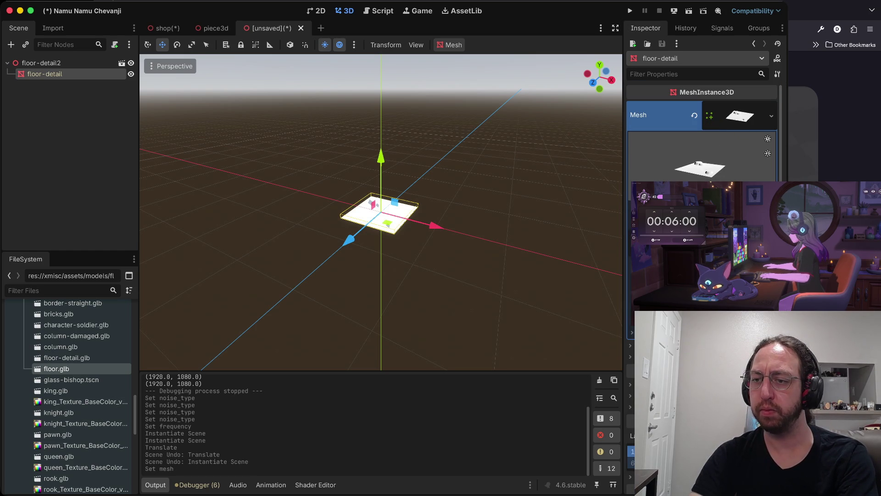
# Apply a material to floor-detail's surface and start saving the scene as floor_detail.tscn.
pyautogui.scroll(-2, 710, 123)
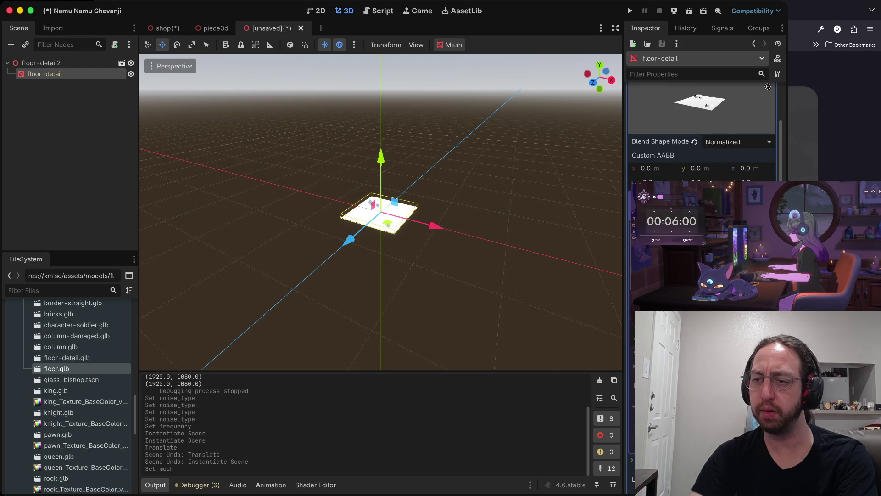
pyautogui.scroll(-1, 767, 86)
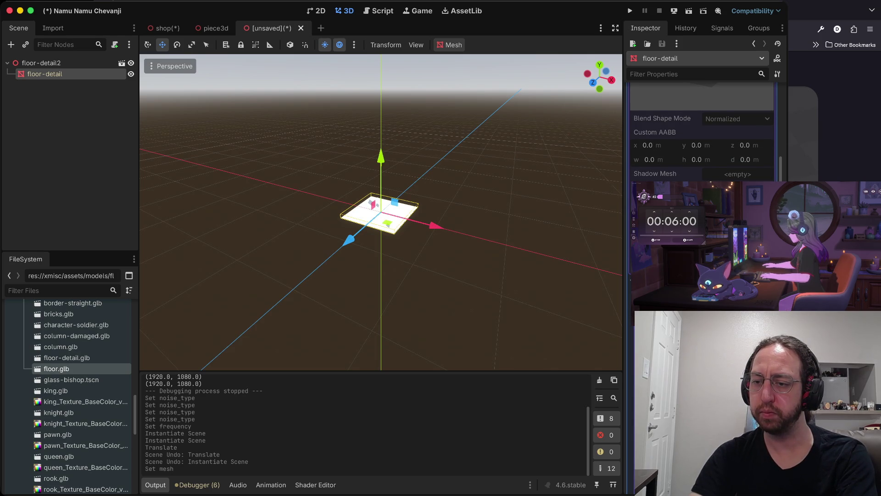
pyautogui.doubleClick(350, 140)
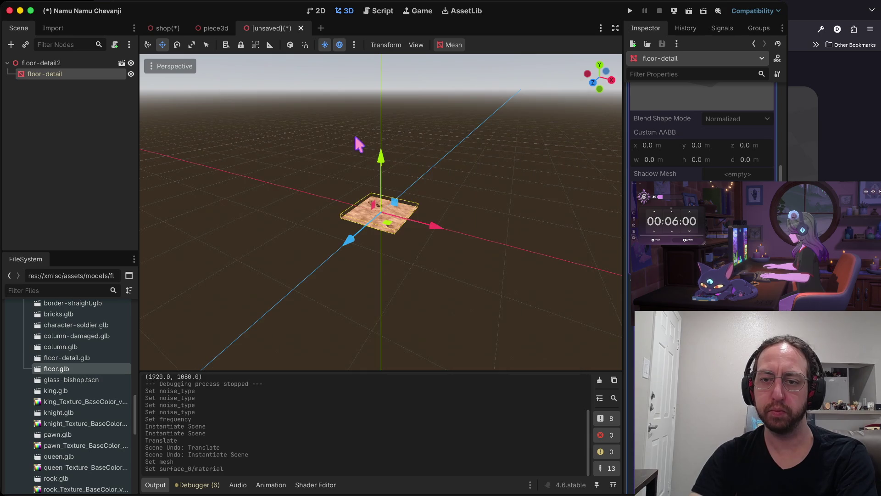
pyautogui.hotkey('ctrl', 's')
pyautogui.write('floor_detail.tscn')
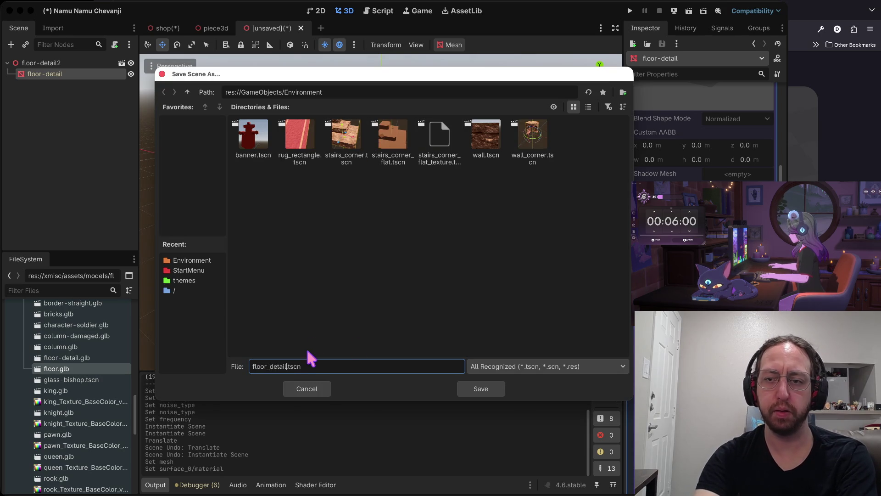
# Save as floor_detail.tscn, rename the root to floor-detail, and save again.
pyautogui.press('Return')
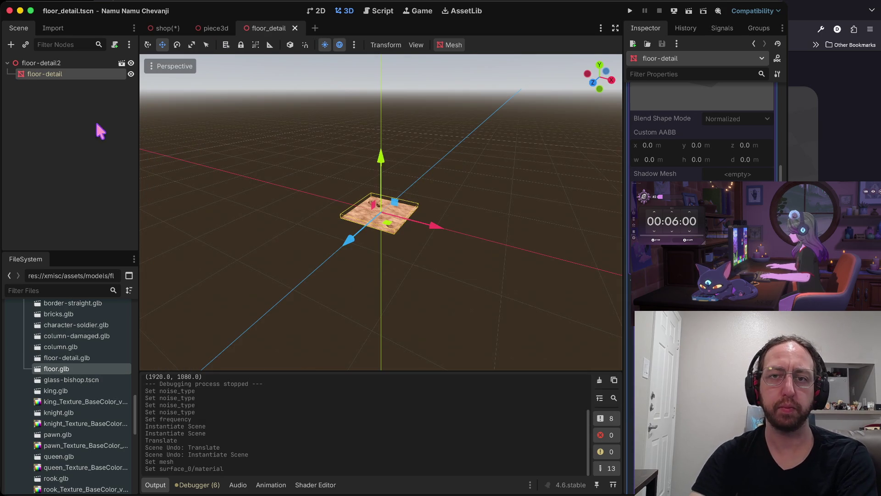
pyautogui.doubleClick(51, 63)
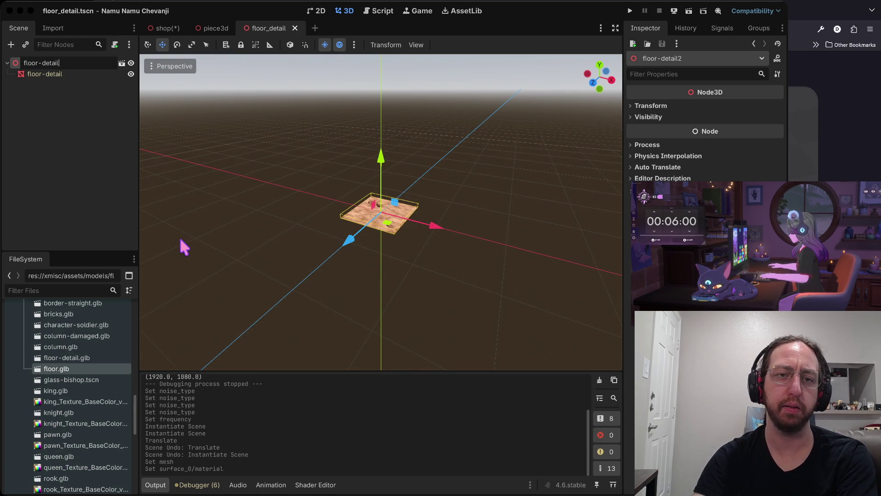
pyautogui.press('Return')
pyautogui.click(22, 161)
pyautogui.hotkey('ctrl', 's')
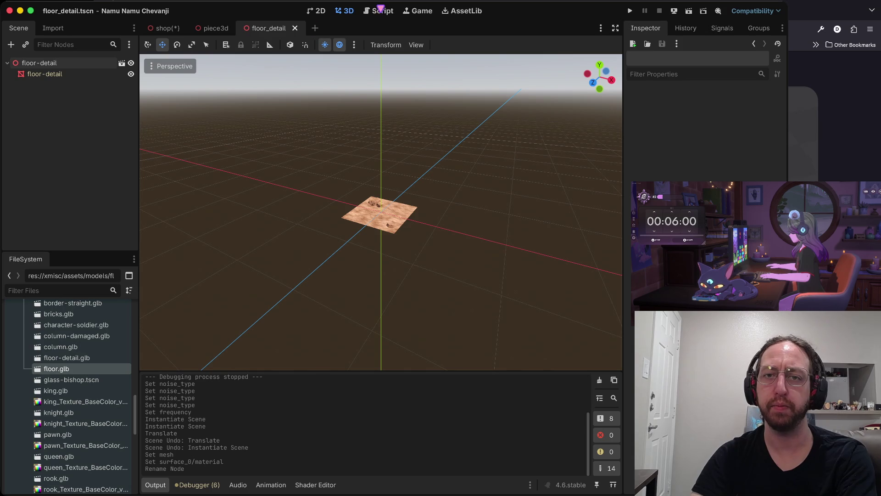
# Rename the floor_detail root node to Node3D.
pyautogui.scroll(15, 58, 397)
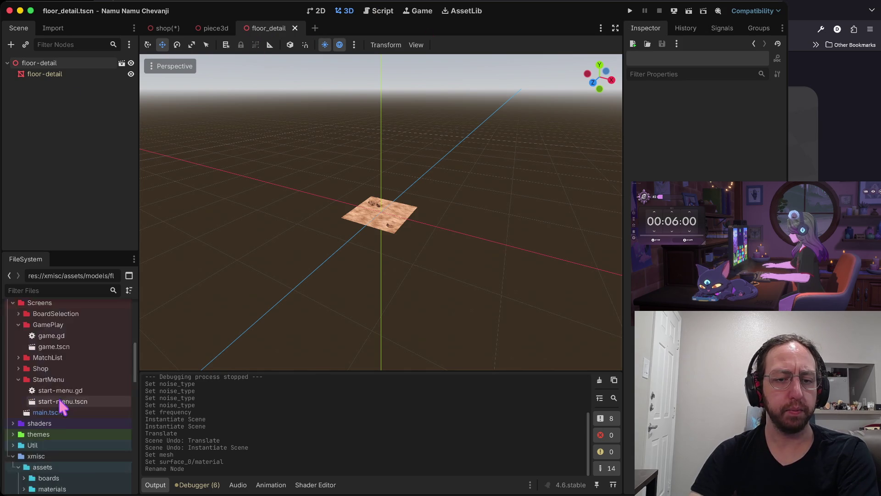
pyautogui.scroll(-3, 63, 403)
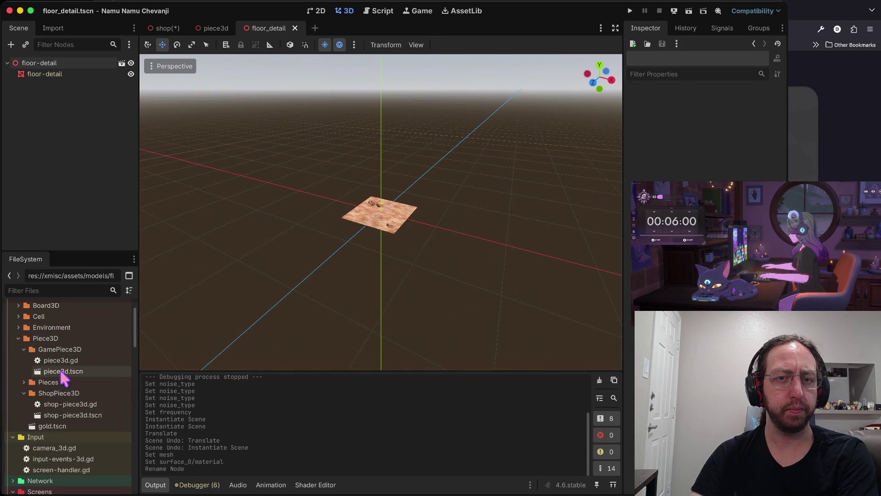
pyautogui.click(68, 64)
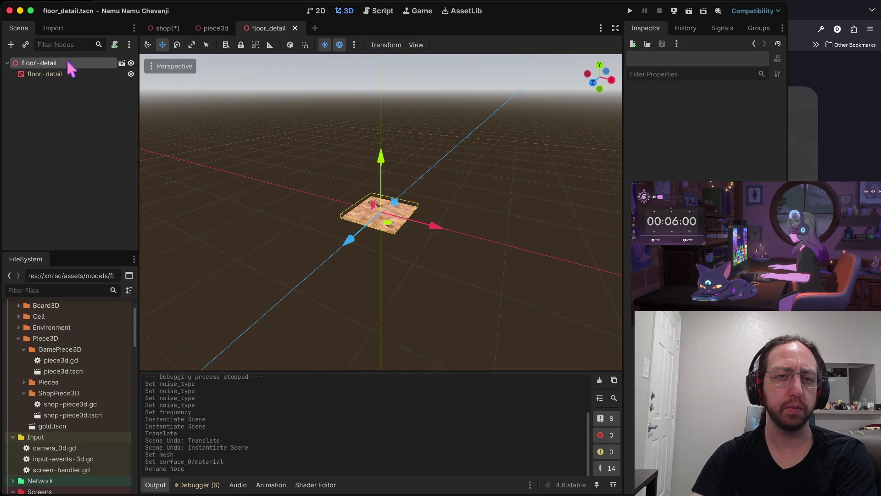
pyautogui.doubleClick(68, 63)
pyautogui.write('N')
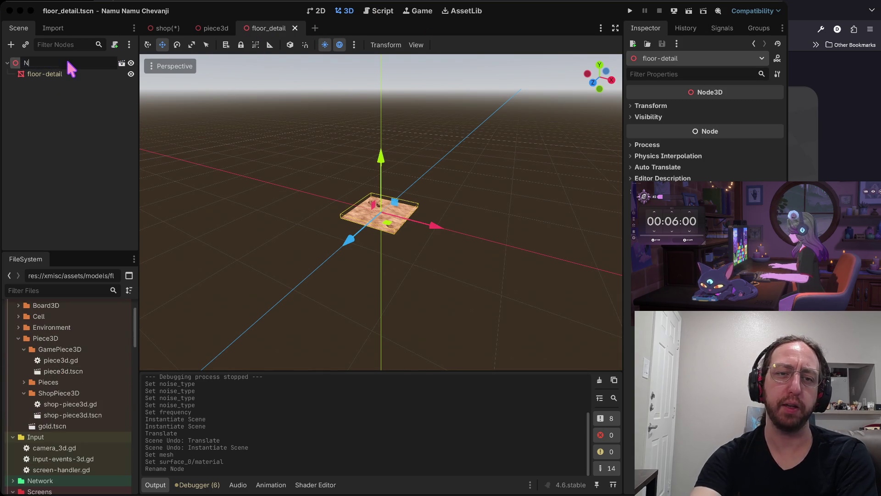
pyautogui.write('ode3D')
pyautogui.press('Return')
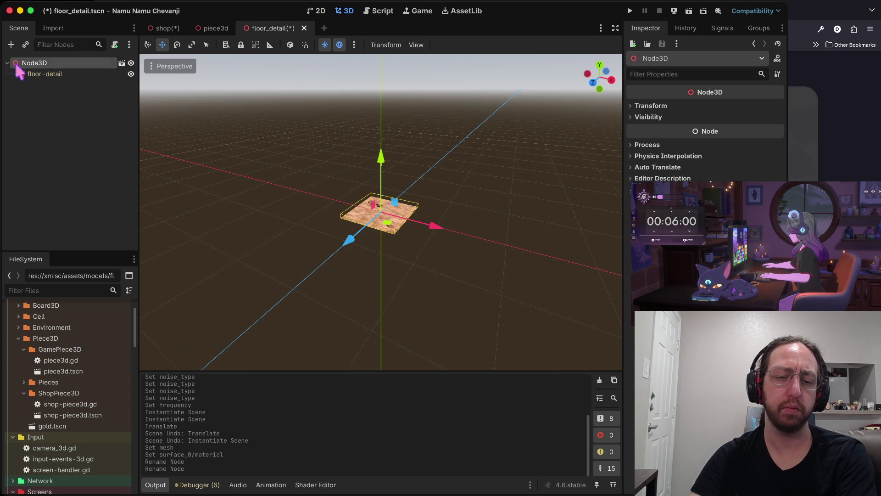
# Close the floor_detail scene tab.
pyautogui.scroll(-2, 73, 396)
pyautogui.scroll(-3, 74, 394)
pyautogui.scroll(8, 75, 394)
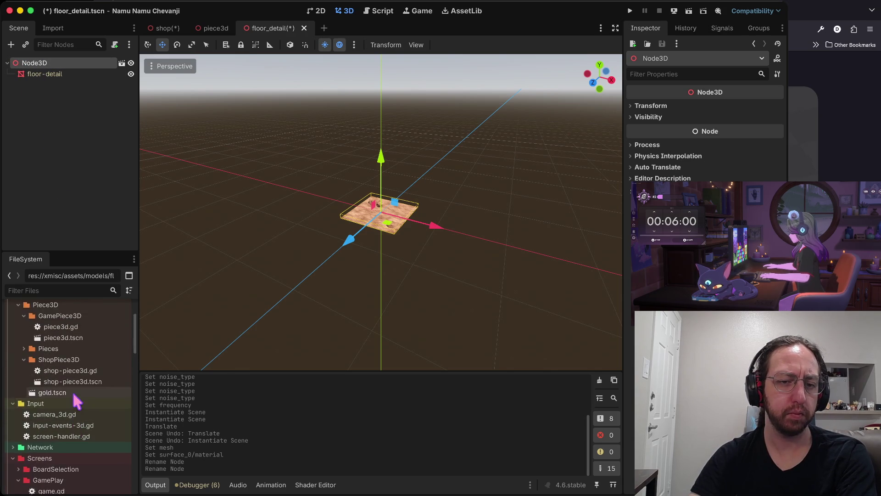
pyautogui.scroll(-3, 45, 367)
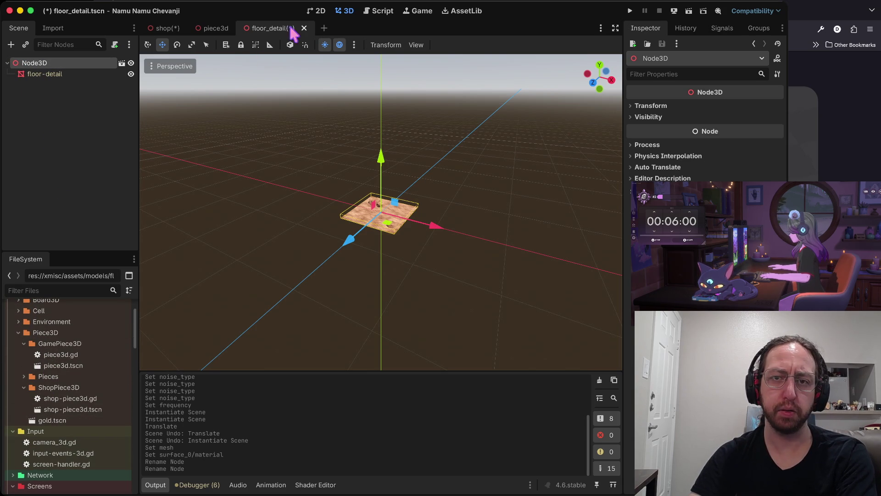
pyautogui.click(304, 28)
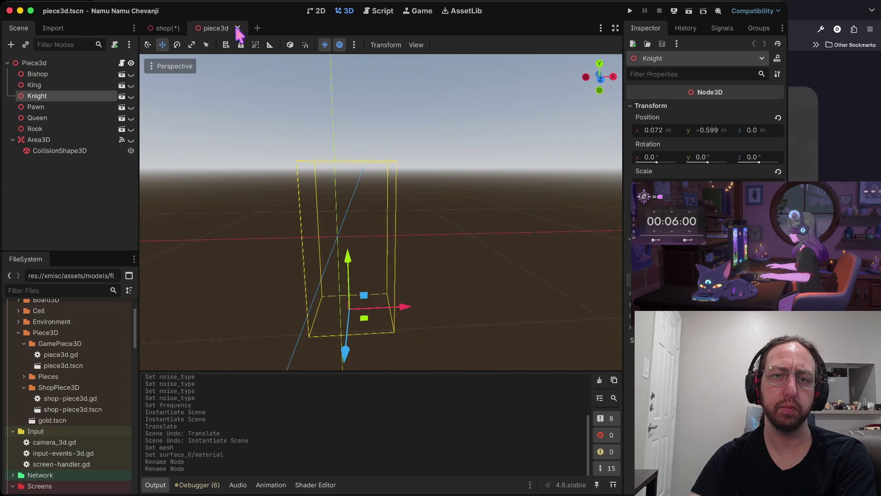
# Close the piece3d tab and delete the floor-detail2 node from the shop scene.
pyautogui.click(238, 28)
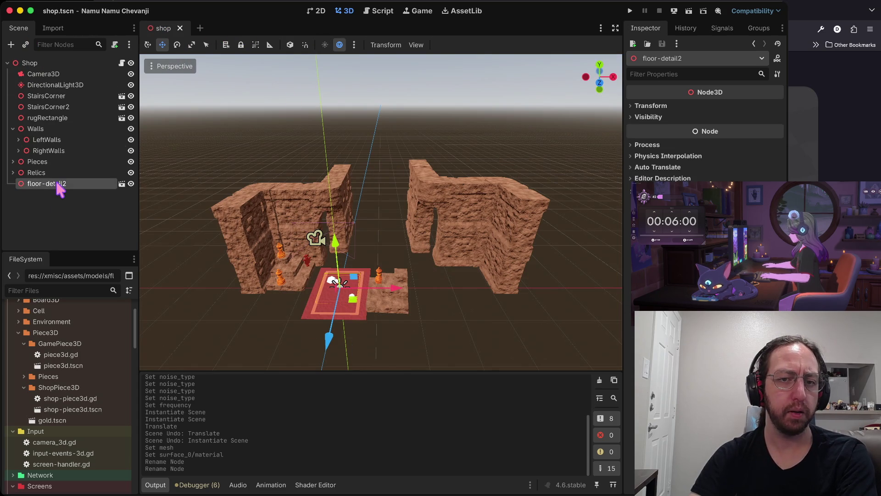
pyautogui.rightClick(88, 182)
pyautogui.press('Escape')
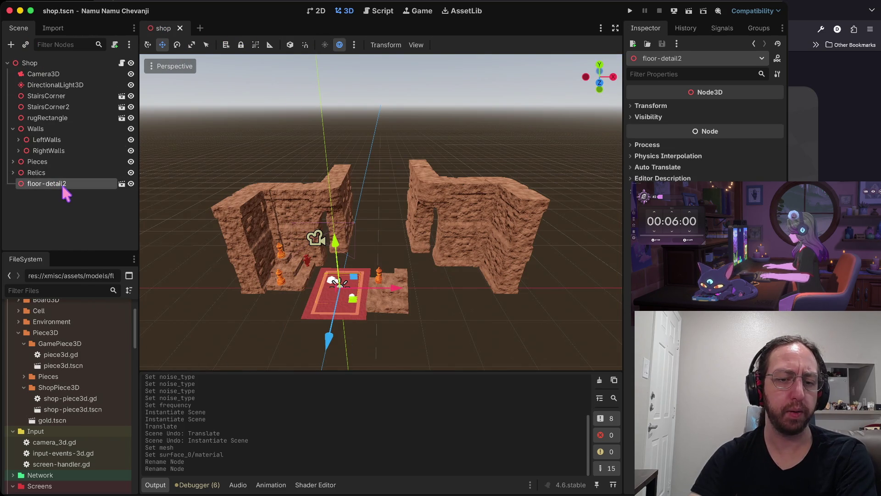
pyautogui.rightClick(73, 186)
pyautogui.click(118, 471)
pyautogui.click(427, 250)
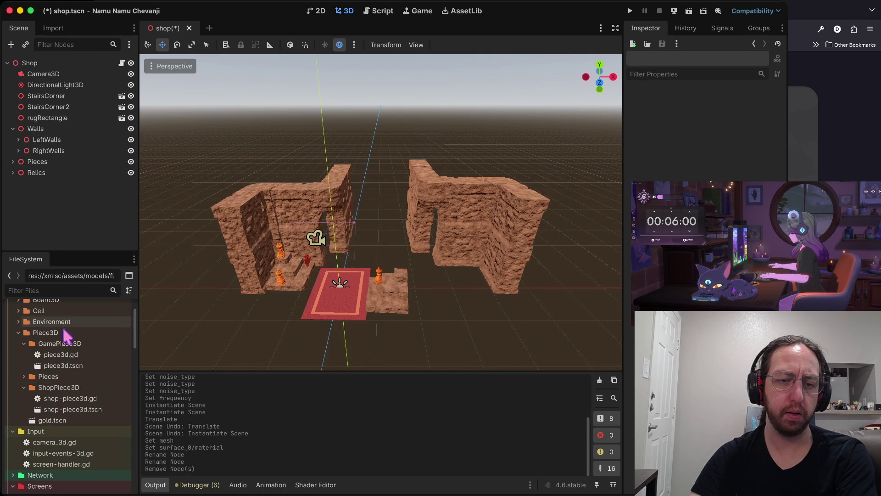
pyautogui.rightClick(31, 63)
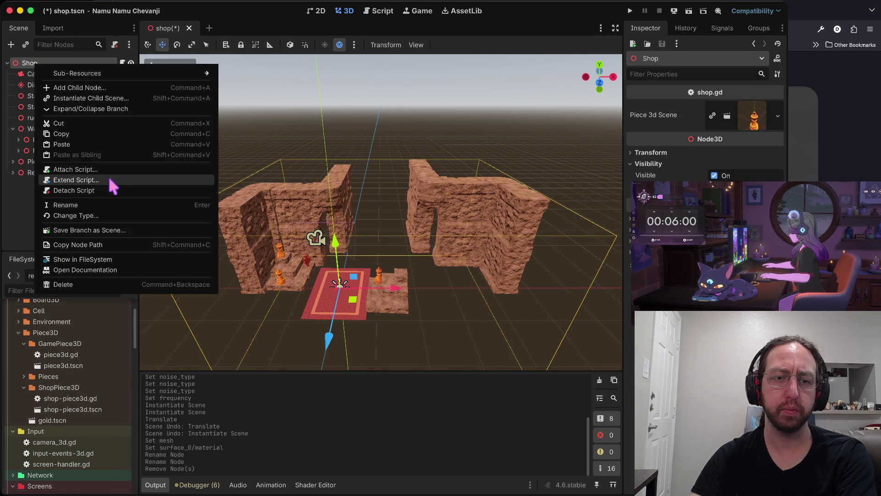
# Instance floor_detail.tscn under Shop, found by searching 'floor'.
pyautogui.click(103, 98)
pyautogui.write('floor')
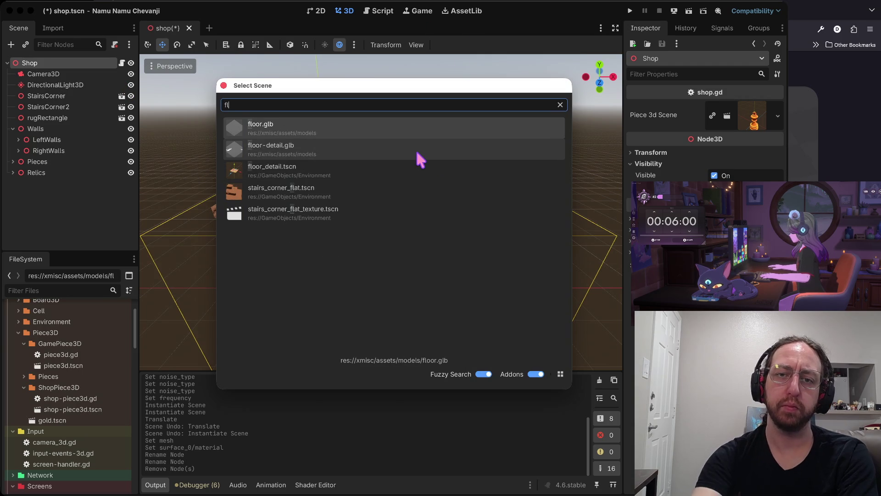
pyautogui.click(346, 170)
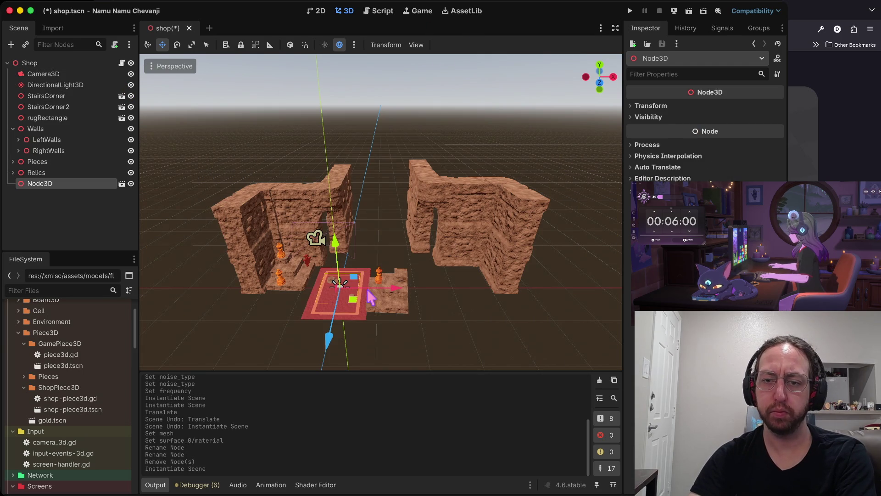
# Move the floor tile along Z and X to sit beside the rug's front-left corner by the steps.
pyautogui.moveTo(326, 345)
pyautogui.mouseDown()
pyautogui.moveTo(325, 394)
pyautogui.moveTo(290, 436)
pyautogui.mouseUp()
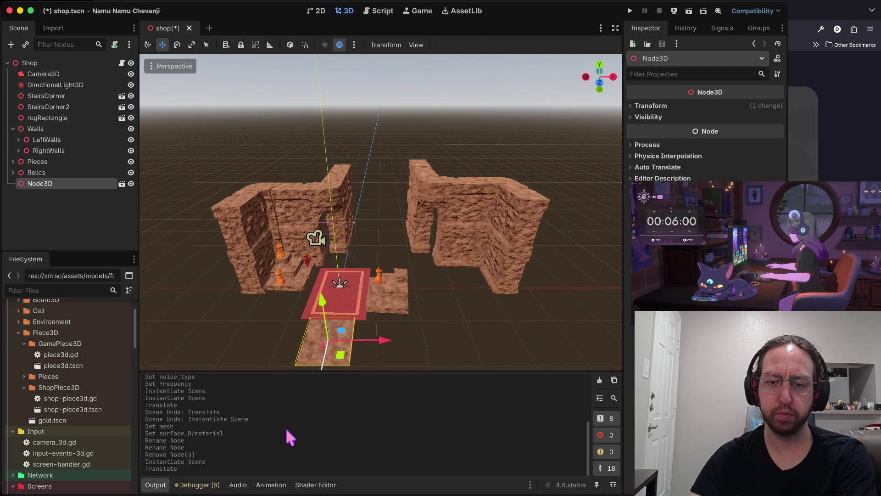
pyautogui.moveTo(363, 346); pyautogui.dragTo(316, 342)
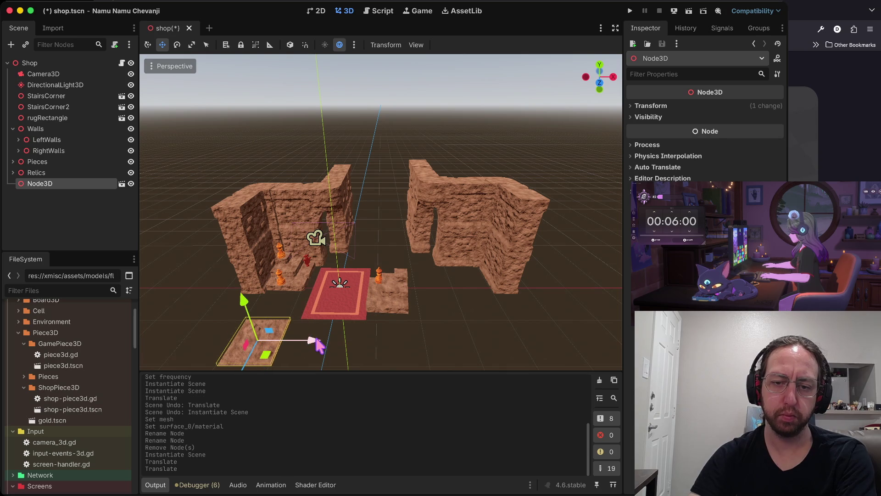
pyautogui.moveTo(249, 366); pyautogui.dragTo(273, 328)
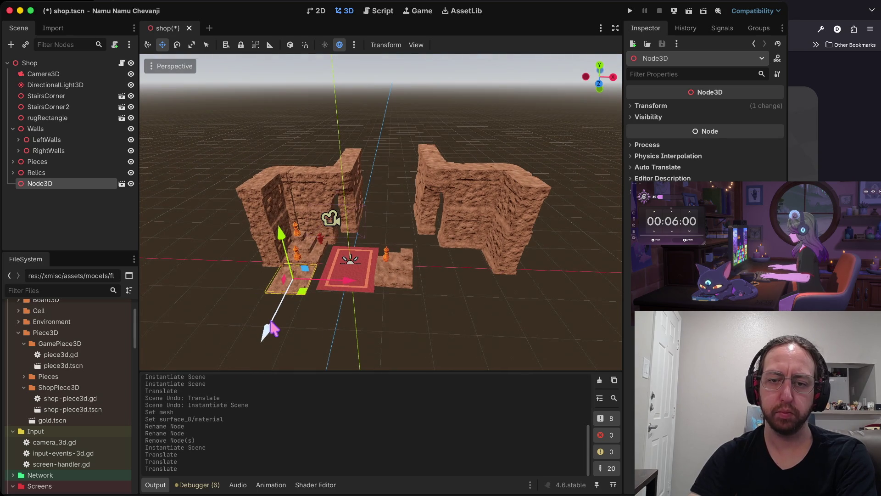
pyautogui.scroll(5, 272, 327)
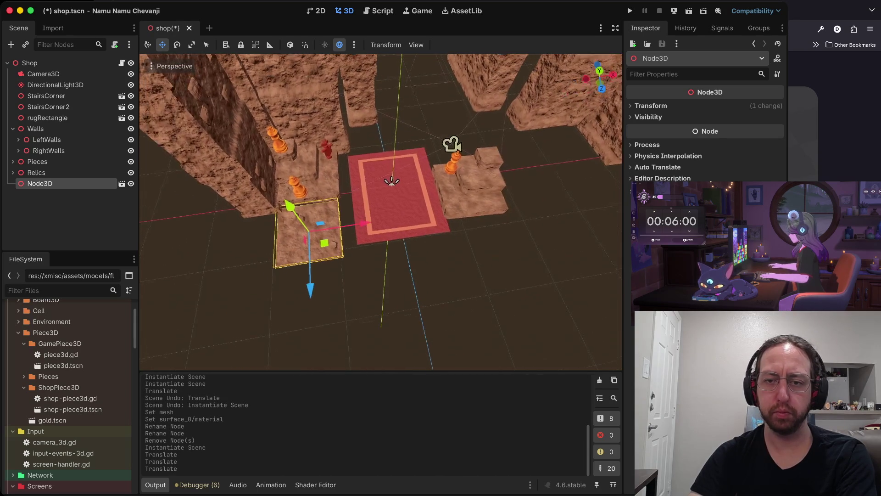
pyautogui.click(355, 293)
pyautogui.click(13, 129)
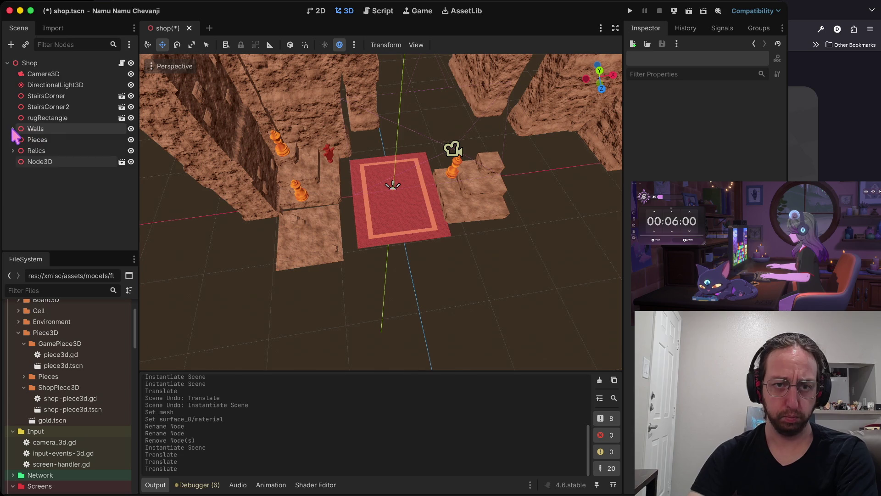
pyautogui.click(29, 63)
# Add a Node3D child under Shop and name it Floors.
pyautogui.rightClick(29, 64)
pyautogui.moveTo(102, 77)
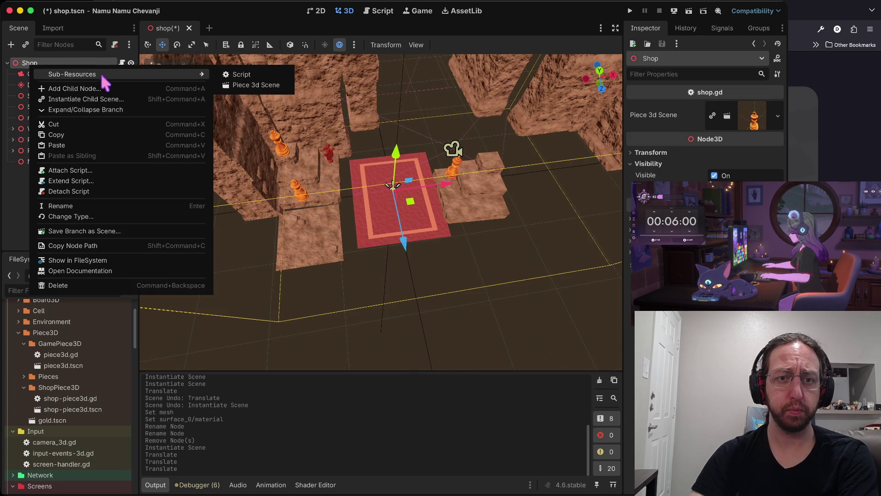
pyautogui.click(21, 209)
pyautogui.rightClick(58, 64)
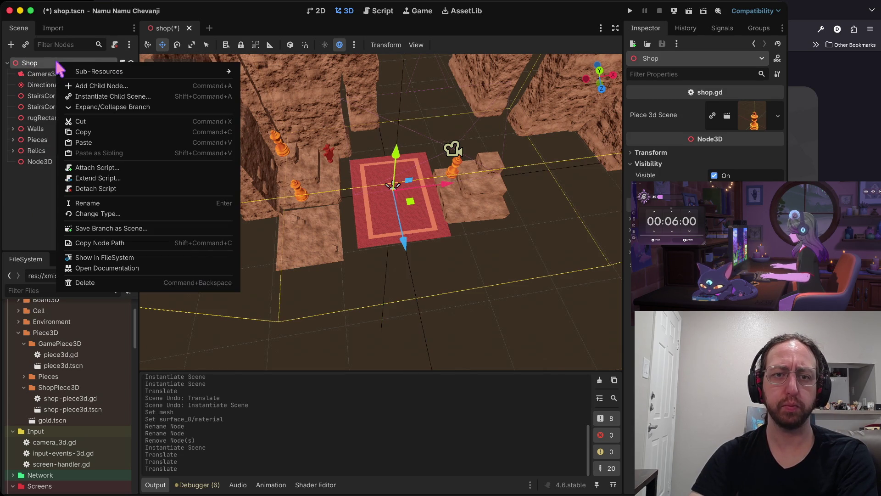
pyautogui.click(145, 86)
pyautogui.write('Node')
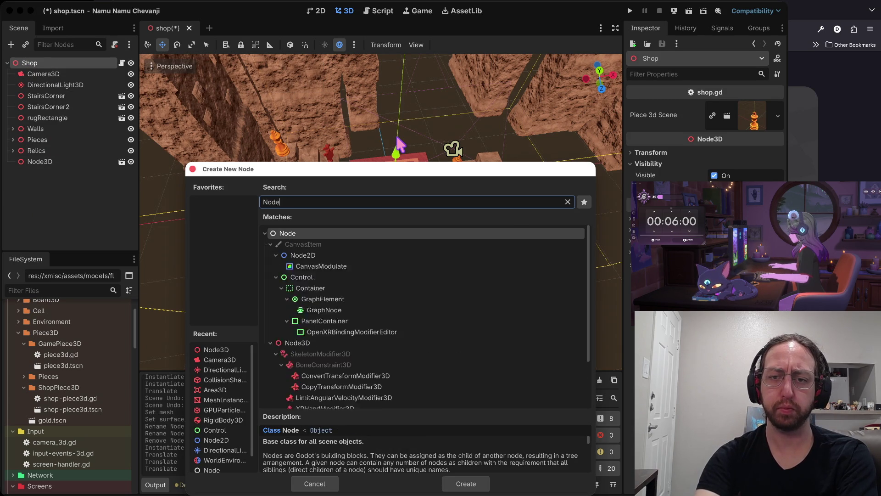
pyautogui.write('3D')
pyautogui.press('Return')
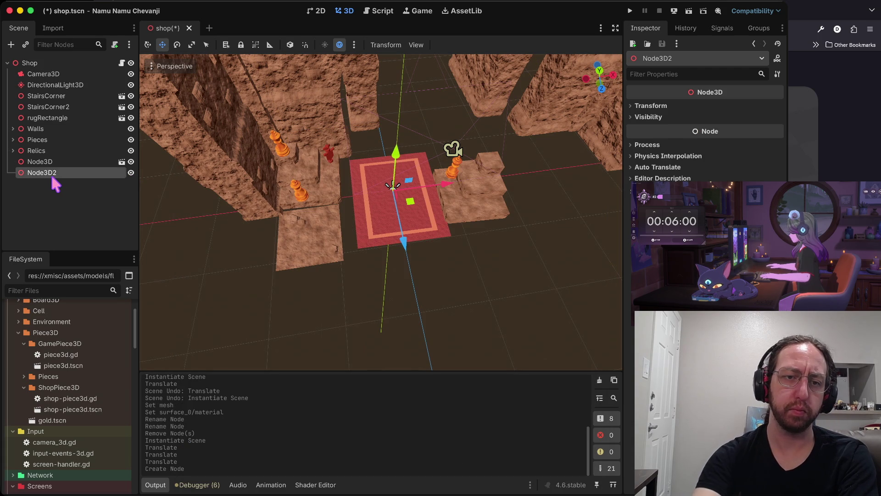
pyautogui.click(52, 177)
pyautogui.write('rs')
pyautogui.press('Return')
# Open the floor tile's floor_detail scene and rename its root to FloorDetail.
pyautogui.click(43, 164)
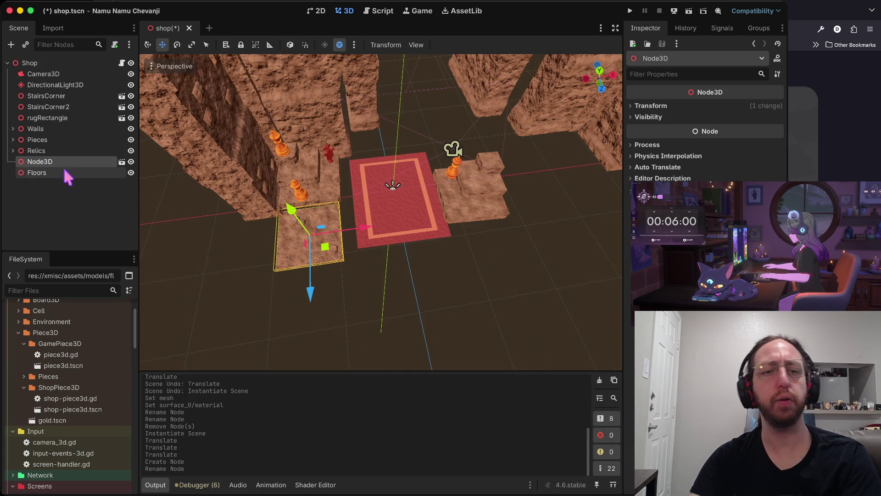
pyautogui.click(121, 162)
pyautogui.doubleClick(76, 60)
pyautogui.write('FloorDetail')
pyautogui.press('Return')
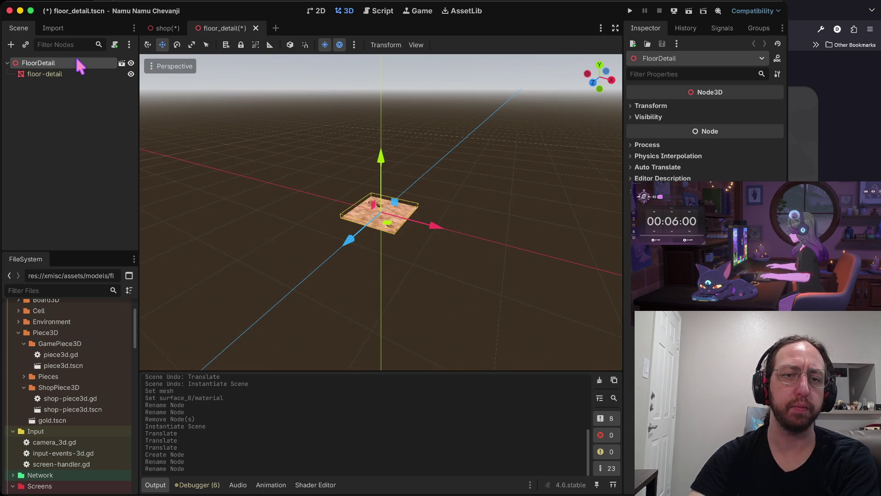
# Back in the shop scene, move the floor tile into Floors and rename it FloorDetail.
pyautogui.click(74, 105)
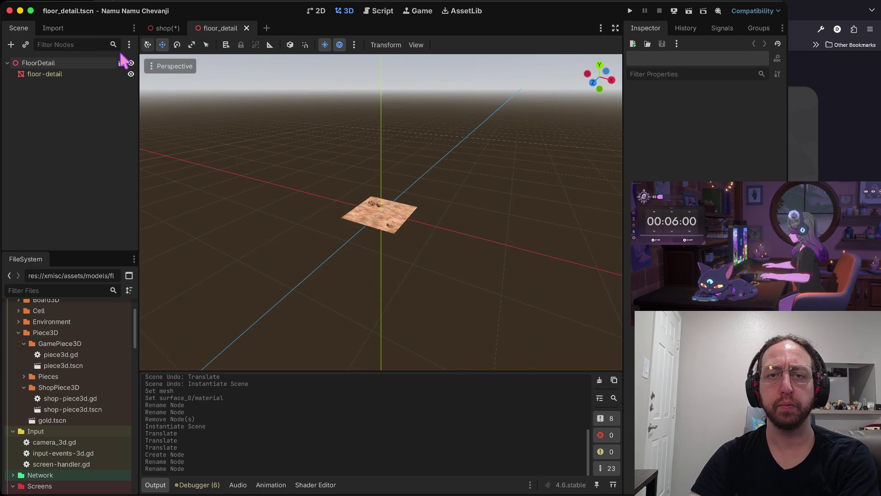
pyautogui.click(246, 28)
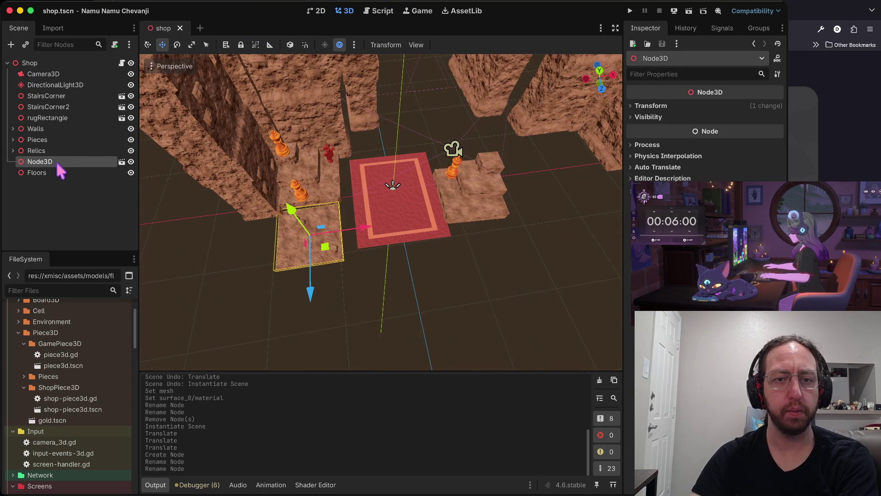
pyautogui.moveTo(58, 164); pyautogui.dragTo(43, 173)
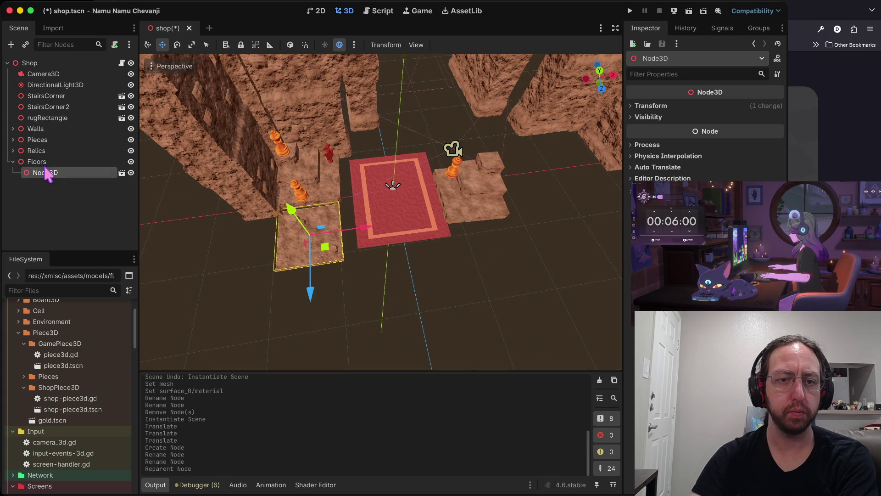
pyautogui.doubleClick(45, 172)
pyautogui.write('FloorDetail')
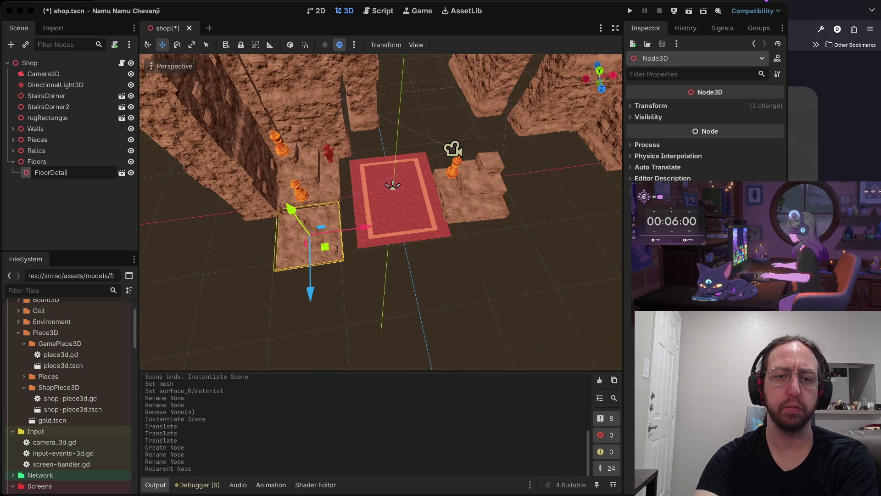
pyautogui.press('Return')
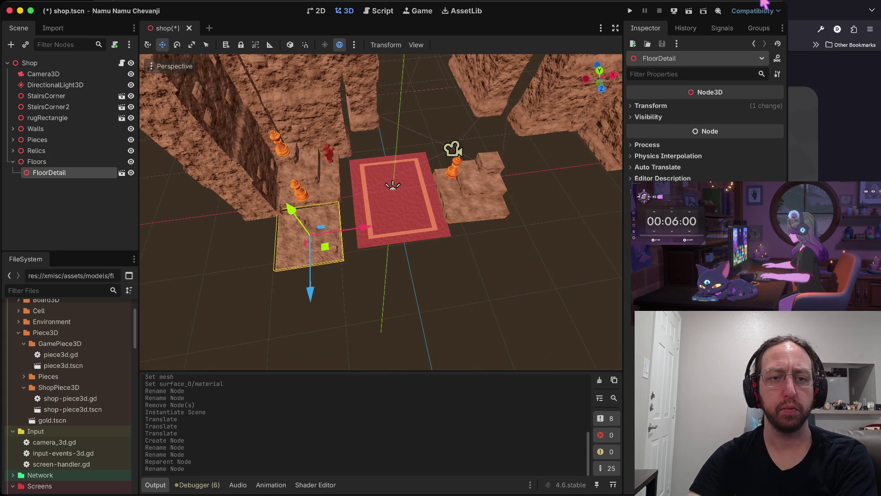
# Nudge FloorDetail slightly along the Z axis.
pyautogui.click(368, 259)
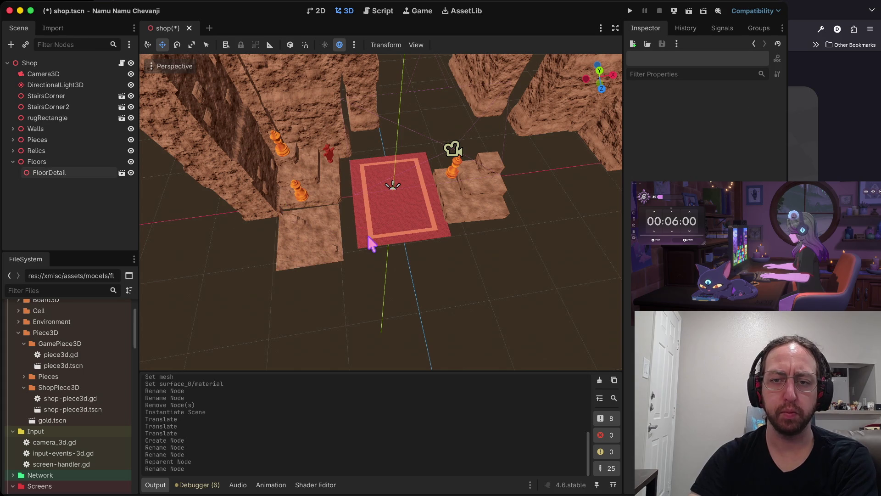
pyautogui.scroll(10, 367, 243)
pyautogui.scroll(-10, 367, 243)
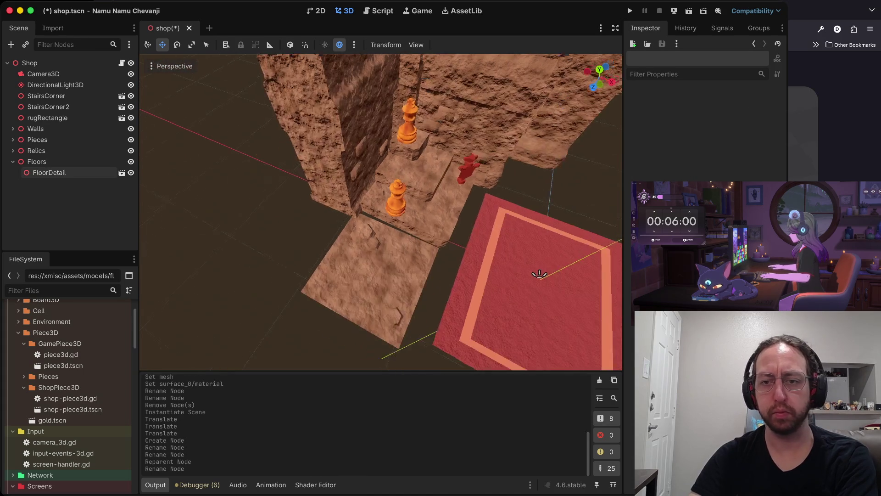
pyautogui.click(356, 296)
pyautogui.moveTo(349, 314); pyautogui.dragTo(350, 314)
pyautogui.click(358, 248)
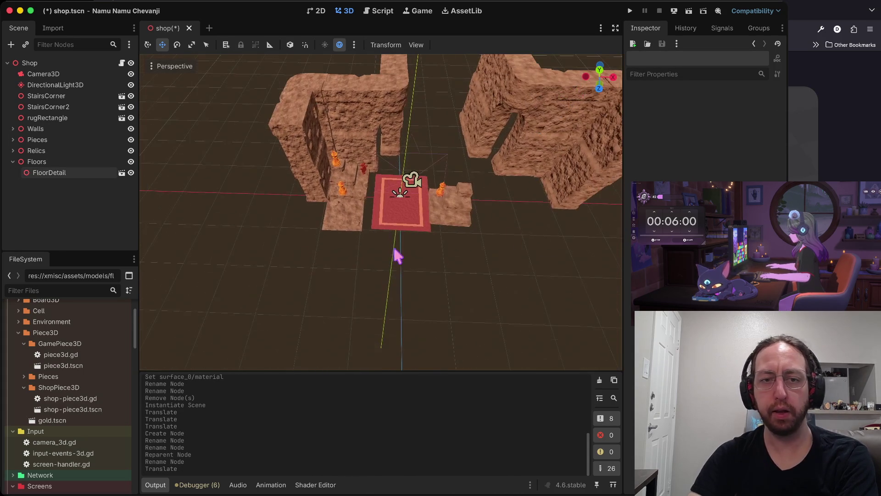
# Copy FloorDetail and paste it under Floors as FloorDetail2.
pyautogui.click(75, 173)
pyautogui.hotkey('ctrl', 'c')
pyautogui.click(54, 162)
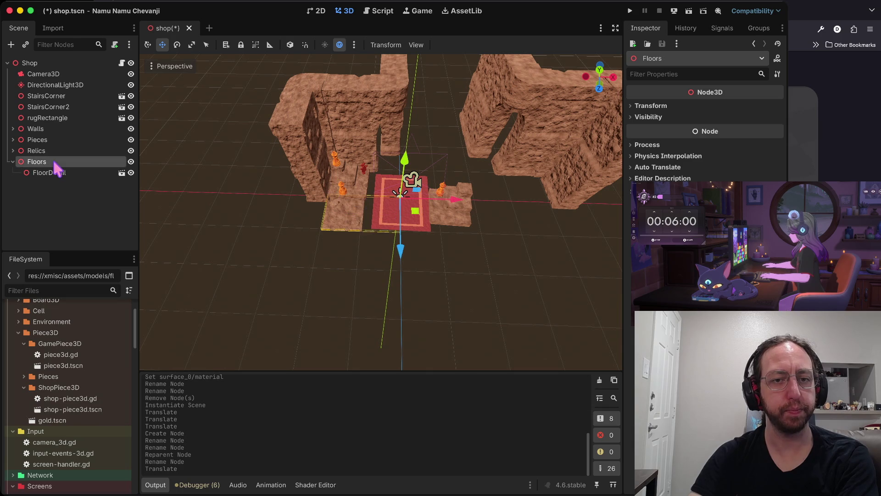
pyautogui.hotkey('ctrl', 'v')
pyautogui.click(338, 289)
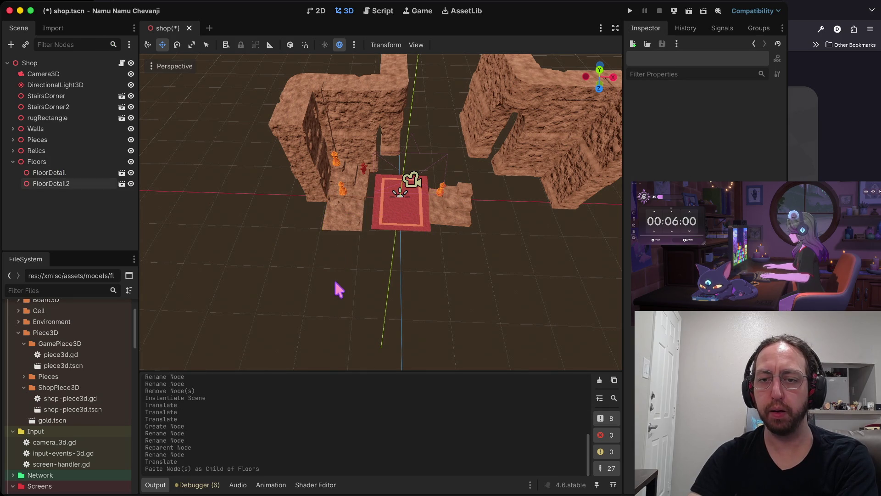
# Move FloorDetail2 along Z to sit beside the first tile.
pyautogui.click(336, 214)
pyautogui.moveTo(331, 281)
pyautogui.mouseDown()
pyautogui.moveTo(324, 331)
pyautogui.moveTo(334, 303)
pyautogui.mouseUp()
pyautogui.click(293, 227)
# Copy both tiles, paste them under Floors, and shift the copies sideways along X.
pyautogui.click(345, 257)
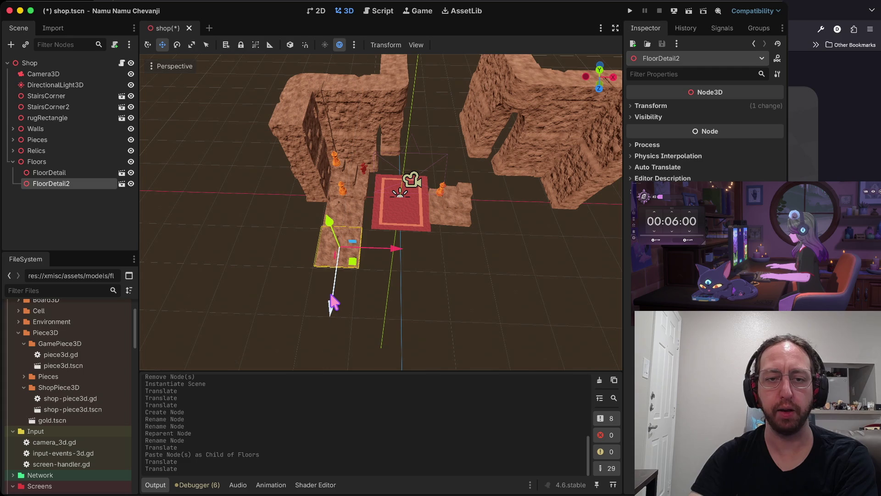
pyautogui.click(235, 225)
pyautogui.click(352, 218)
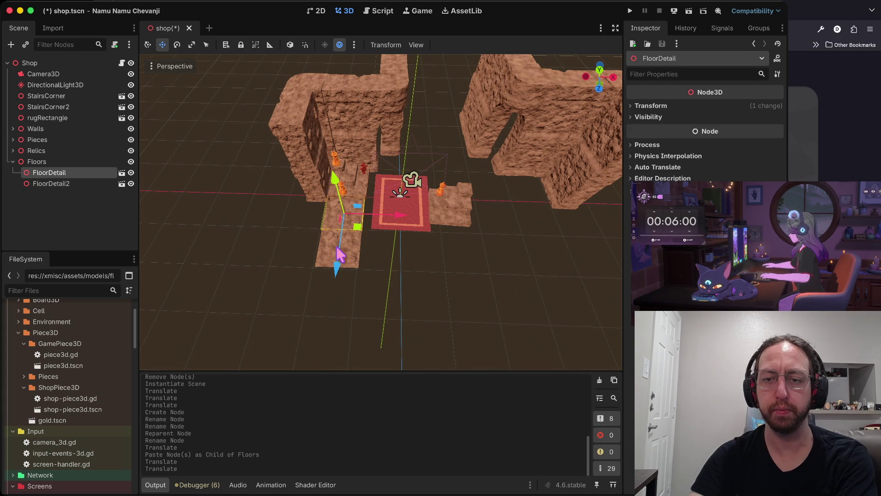
pyautogui.keyDown('shift'); pyautogui.click(355, 257); pyautogui.keyUp('shift')
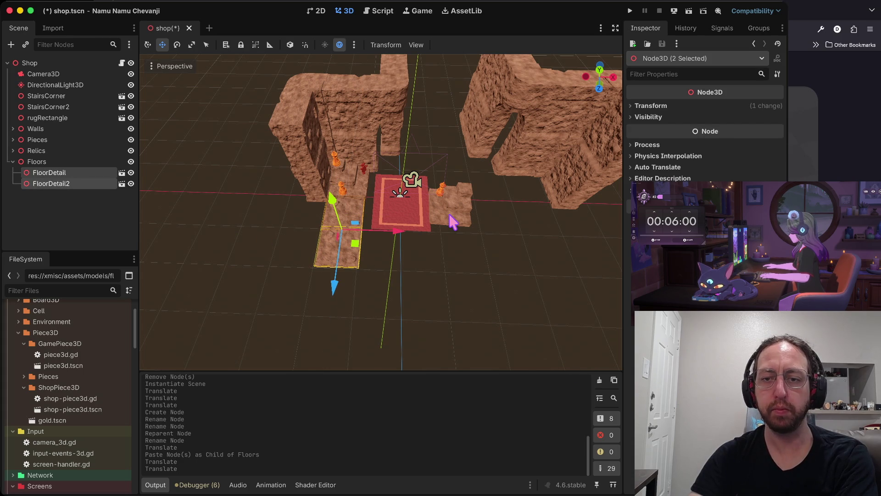
pyautogui.hotkey('ctrl', 'c')
pyautogui.click(37, 161)
pyautogui.hotkey('ctrl', 'v')
pyautogui.moveTo(397, 231)
pyautogui.mouseDown()
pyautogui.moveTo(434, 238)
pyautogui.moveTo(429, 232)
pyautogui.mouseUp()
pyautogui.click(472, 244)
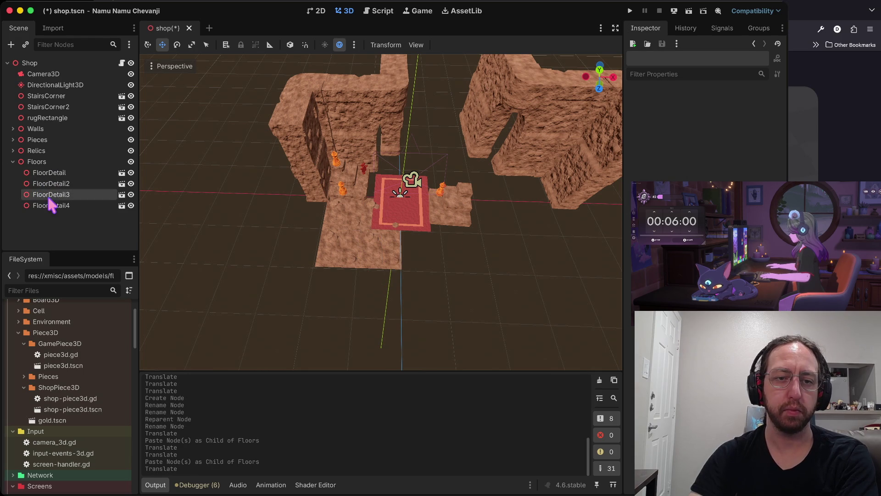
# Copy all four tiles, paste them as FloorDetail5–8, and move them along X beside the others.
pyautogui.click(50, 194)
pyautogui.click(50, 171)
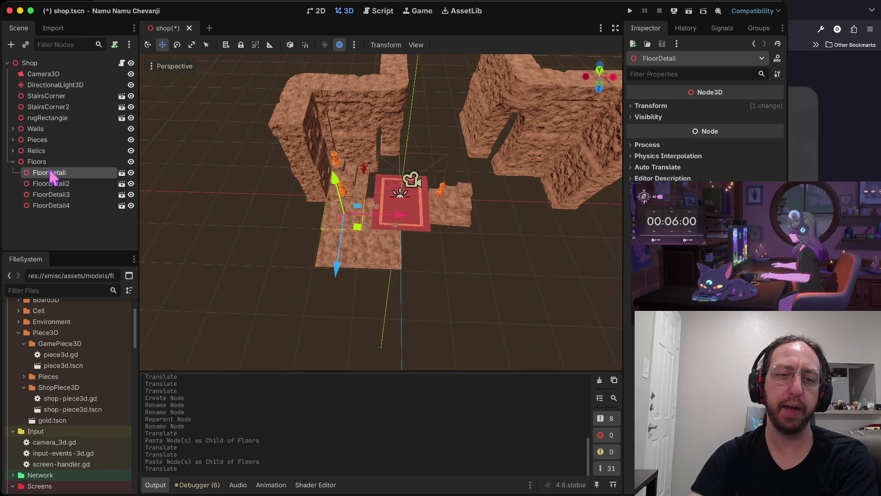
pyautogui.keyDown('shift'); pyautogui.click(49, 205); pyautogui.keyUp('shift')
pyautogui.hotkey('ctrl', 'c')
pyautogui.hotkey('ctrl', 'v')
pyautogui.moveTo(418, 231)
pyautogui.mouseDown()
pyautogui.moveTo(505, 237)
pyautogui.moveTo(494, 236)
pyautogui.mouseUp()
pyautogui.click(557, 234)
# Paste FloorDetail–FloorDetail8 under Floors and move the eight copies along Z toward the rug.
pyautogui.scroll(2, 557, 234)
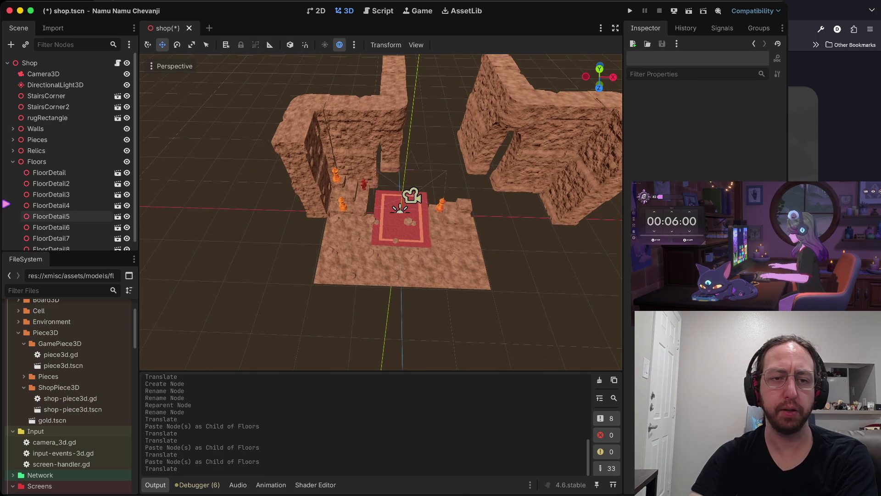
pyautogui.scroll(-1, 49, 183)
pyautogui.click(50, 164)
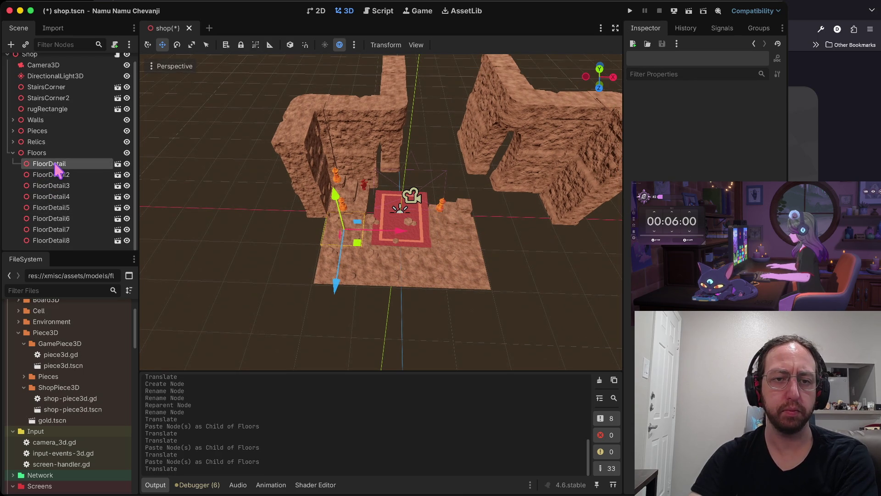
pyautogui.keyDown('shift'); pyautogui.click(57, 240); pyautogui.keyUp('shift')
pyautogui.click(37, 153)
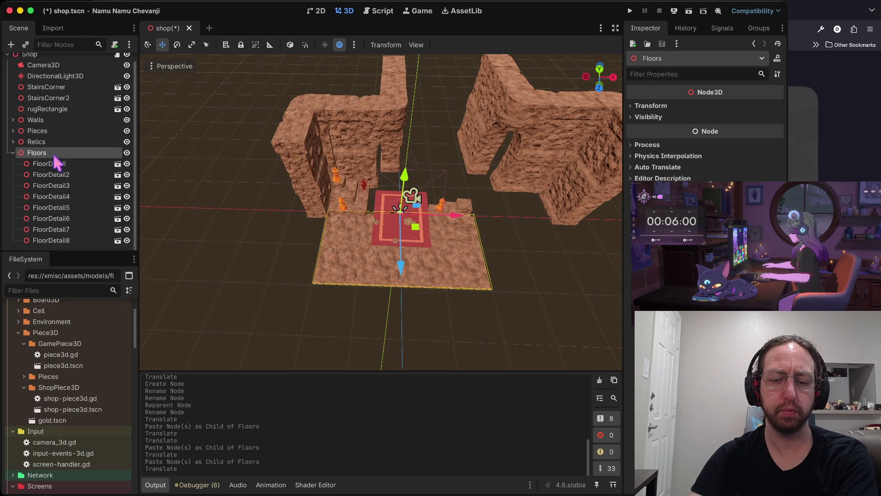
pyautogui.hotkey('ctrl', 'v')
pyautogui.moveTo(400, 315)
pyautogui.mouseDown()
pyautogui.moveTo(408, 202)
pyautogui.moveTo(406, 238)
pyautogui.mouseUp()
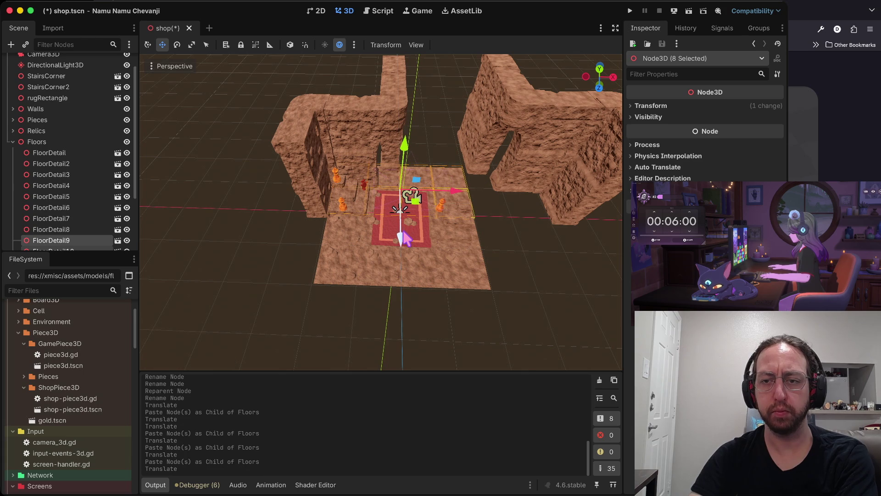
# Collapse the wall groups, paste sixteen FloorDetail tiles and shift them 3.906 along X.
pyautogui.click(568, 213)
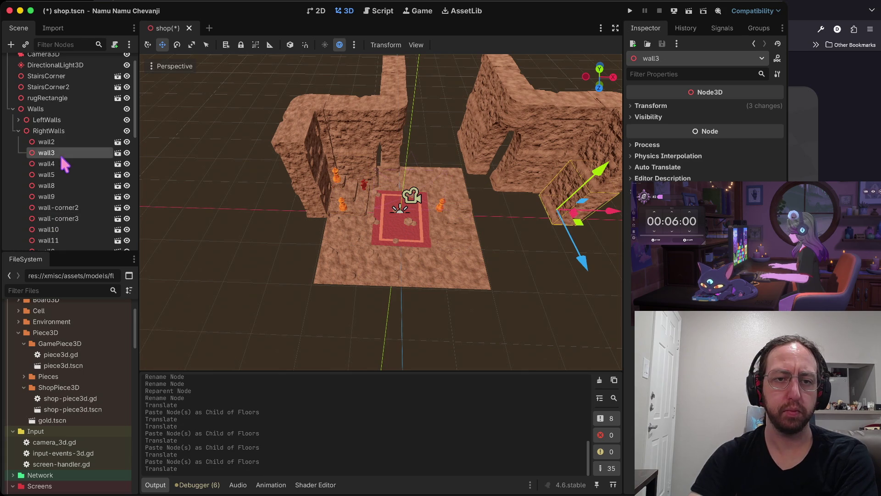
pyautogui.click(18, 130)
pyautogui.click(12, 108)
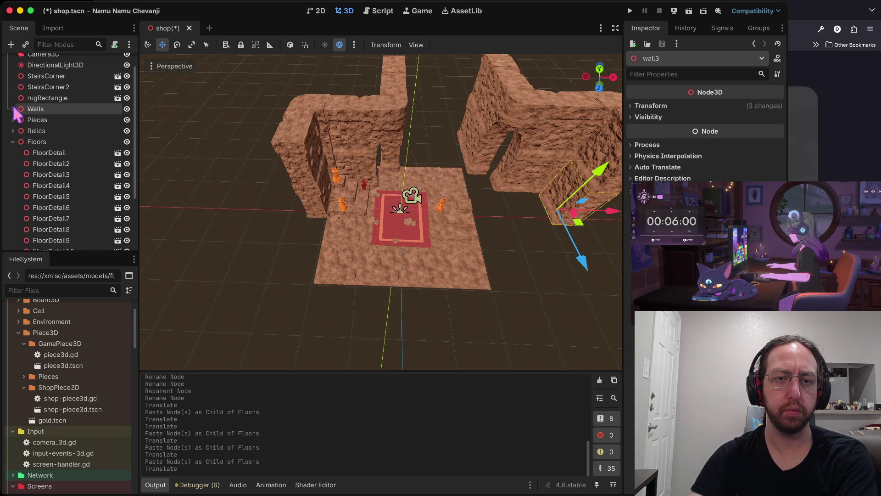
pyautogui.click(67, 154)
pyautogui.scroll(-3, 69, 166)
pyautogui.keyDown('shift'); pyautogui.click(69, 240); pyautogui.keyUp('shift')
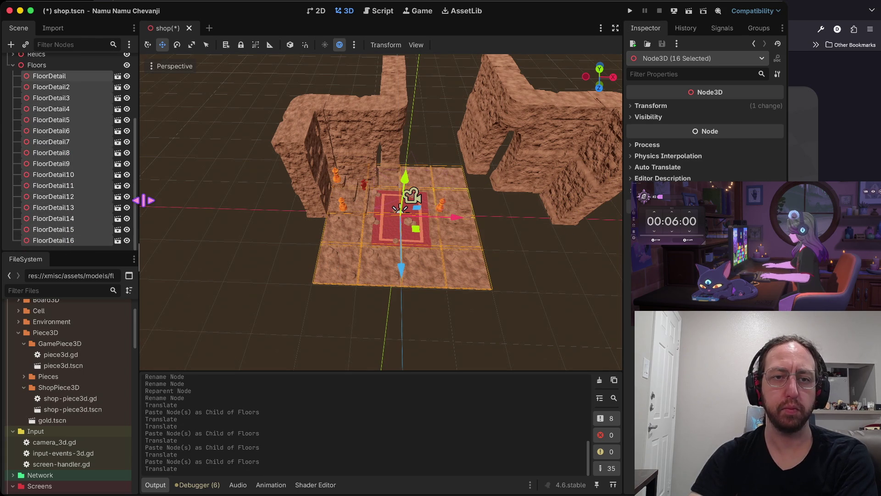
pyautogui.hotkey('ctrl', 'v')
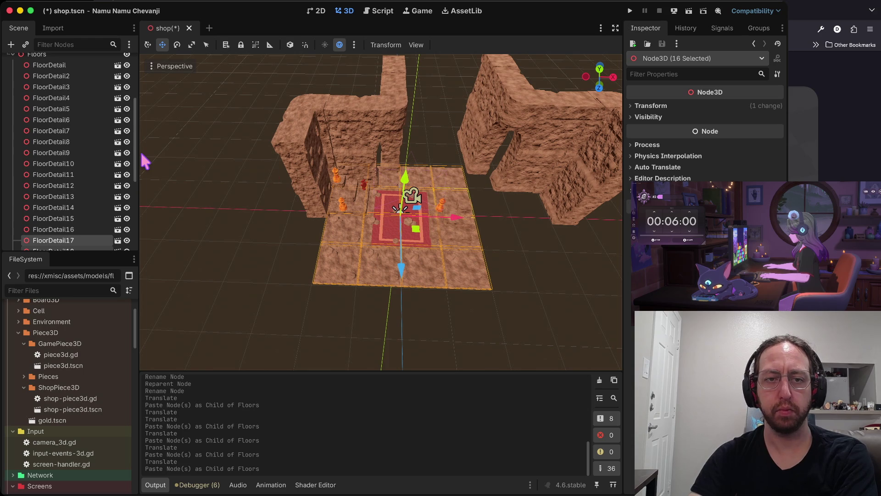
pyautogui.scroll(-5, 82, 184)
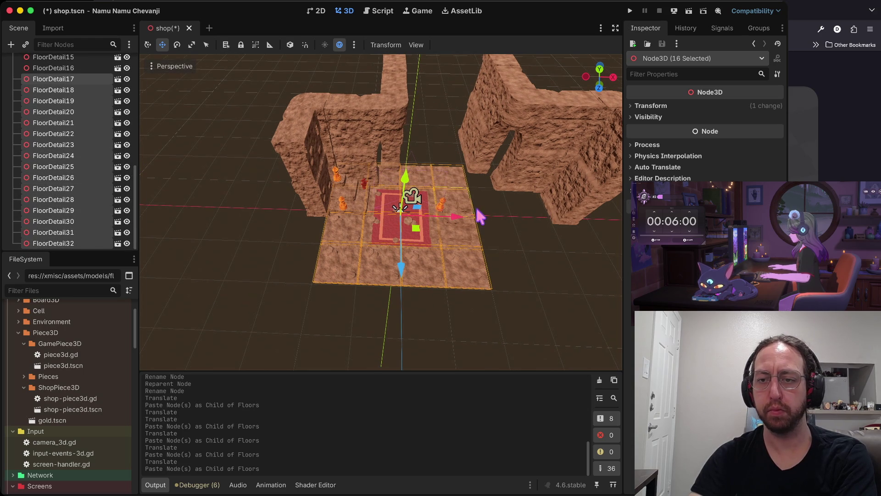
pyautogui.moveTo(459, 219); pyautogui.dragTo(608, 238)
pyautogui.click(448, 350)
# Select all 32 tiles, FloorDetail through FloorDetail32, in the Floors group.
pyautogui.scroll(3, 64, 144)
pyautogui.scroll(5, 64, 156)
pyautogui.click(59, 172)
pyautogui.scroll(-8, 59, 177)
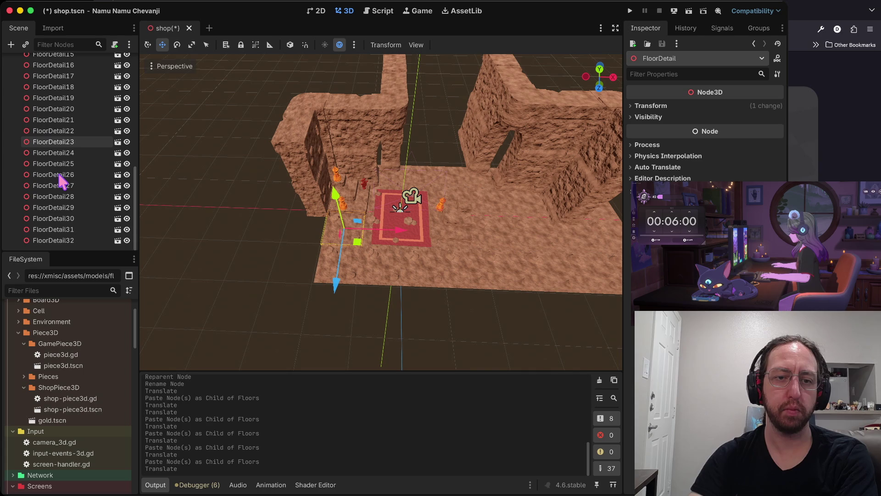
pyautogui.keyDown('shift'); pyautogui.click(54, 240); pyautogui.keyUp('shift')
pyautogui.scroll(8, 55, 230)
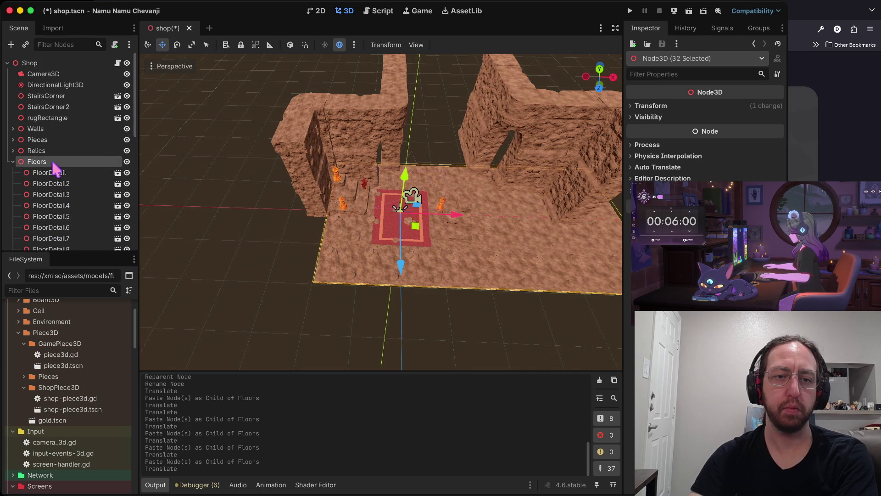
# Paste sixteen more floor tiles under Floors, pushed back along Z and right along X.
pyautogui.scroll(-8, 95, 144)
pyautogui.keyDown('shift'); pyautogui.click(95, 144); pyautogui.keyUp('shift')
pyautogui.scroll(-1, 89, 202)
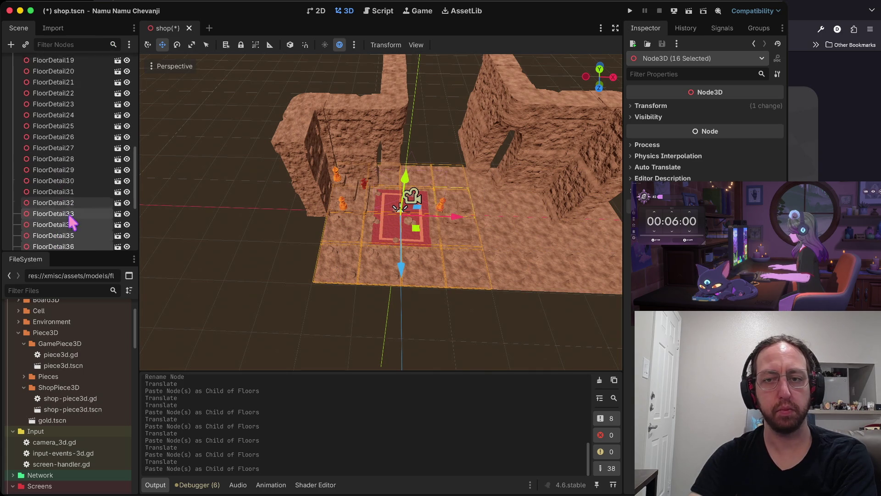
pyautogui.scroll(-2, 72, 223)
pyautogui.moveTo(401, 265)
pyautogui.mouseDown()
pyautogui.moveTo(401, 163)
pyautogui.moveTo(400, 171)
pyautogui.mouseUp()
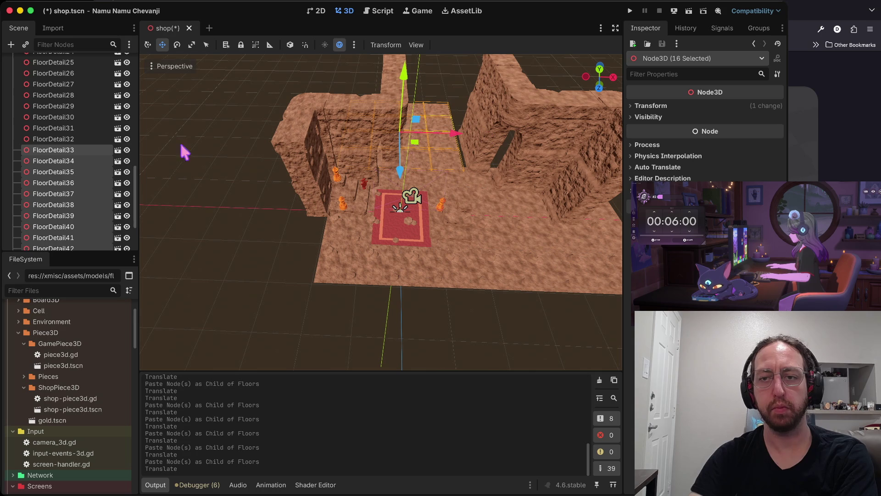
pyautogui.scroll(10, 69, 114)
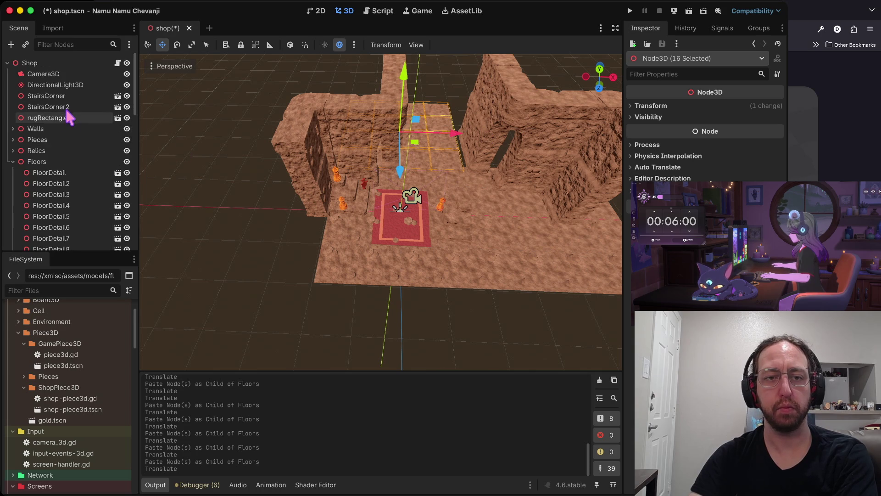
pyautogui.click(53, 160)
pyautogui.hotkey('ctrl', 'v')
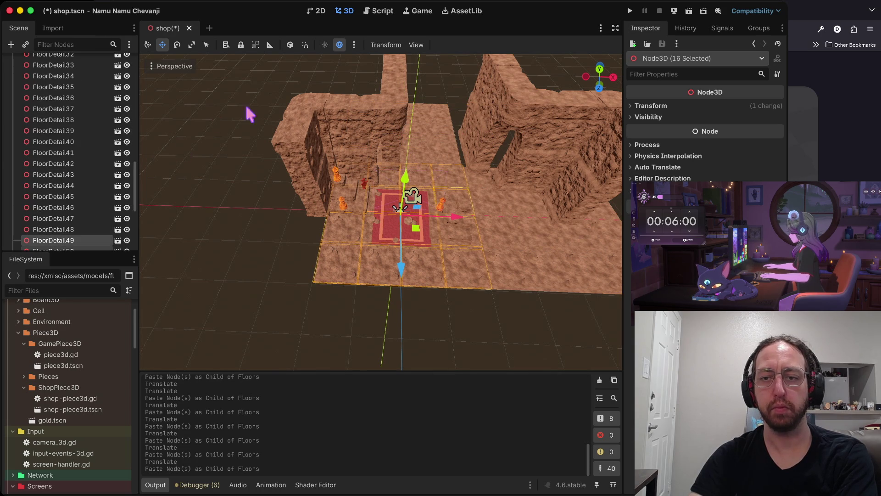
pyautogui.moveTo(399, 272)
pyautogui.mouseDown()
pyautogui.moveTo(409, 198)
pyautogui.moveTo(400, 173)
pyautogui.mouseUp()
pyautogui.moveTo(404, 135); pyautogui.dragTo(567, 140)
# Save shop.tscn, check a floor tile behind the walls, and run the game.
pyautogui.hotkey('ctrl', 's')
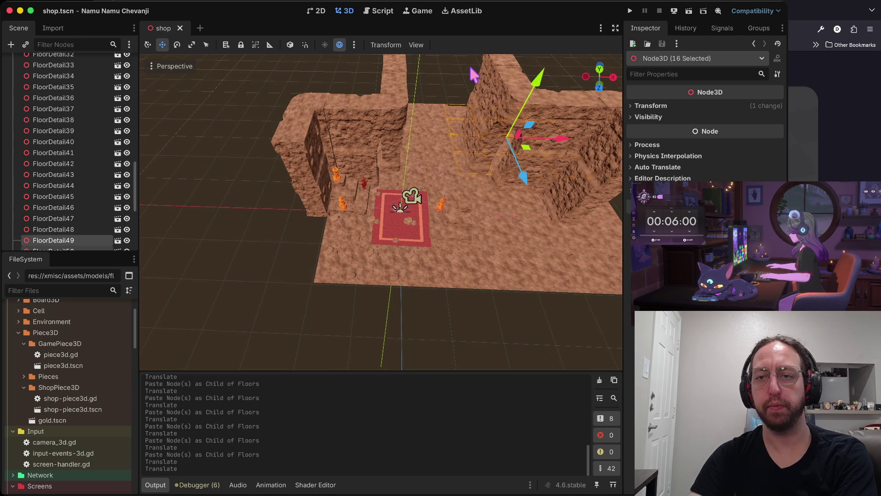
pyautogui.click(452, 73)
pyautogui.scroll(5, 374, 347)
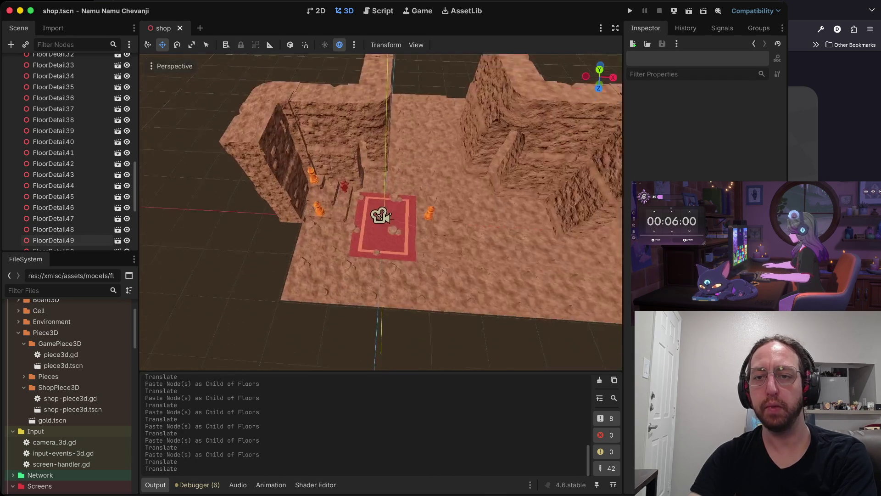
pyautogui.click(338, 249)
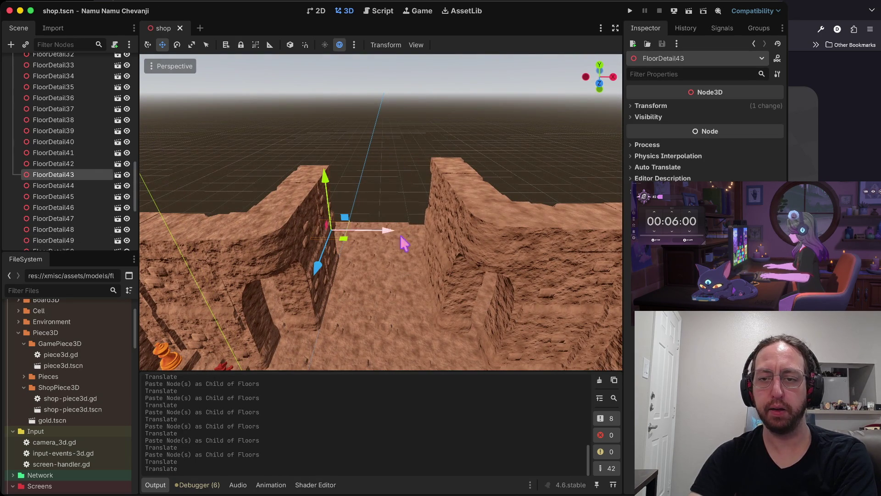
pyautogui.scroll(-5, 296, 146)
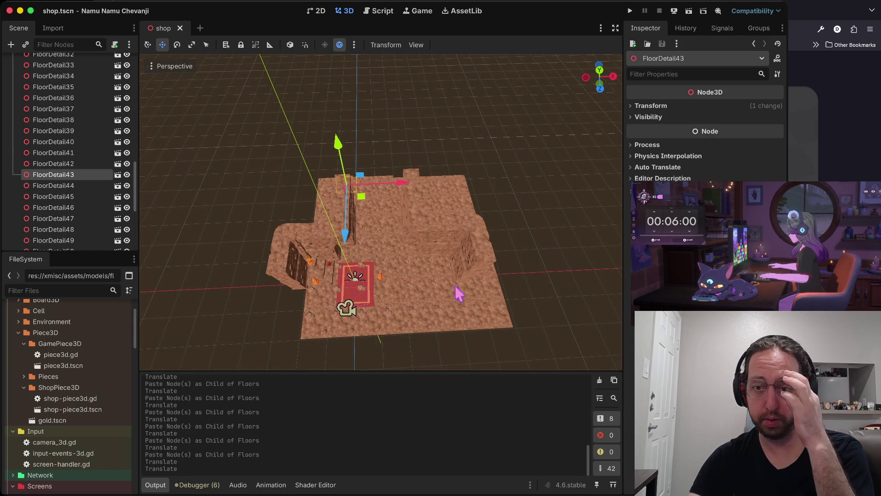
pyautogui.press('super+b')
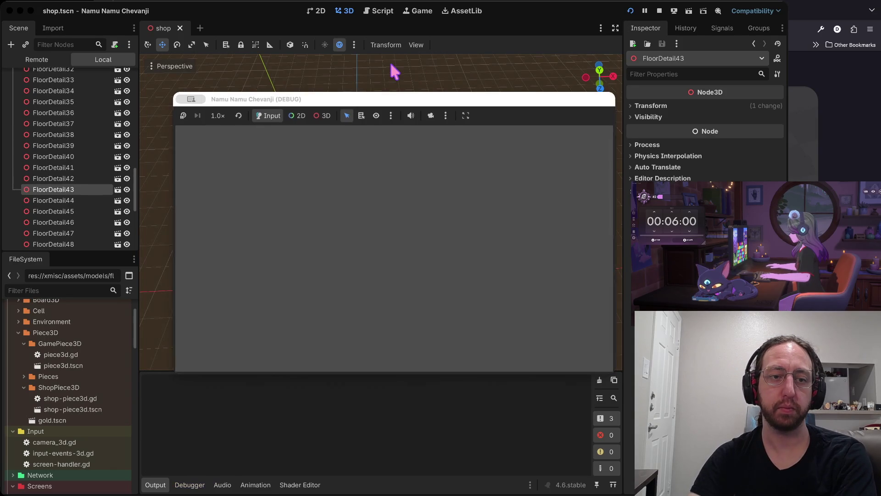
# Enter a username, go into the shop from the board screen, then stop the test run.
pyautogui.write('a')
pyautogui.press('Return')
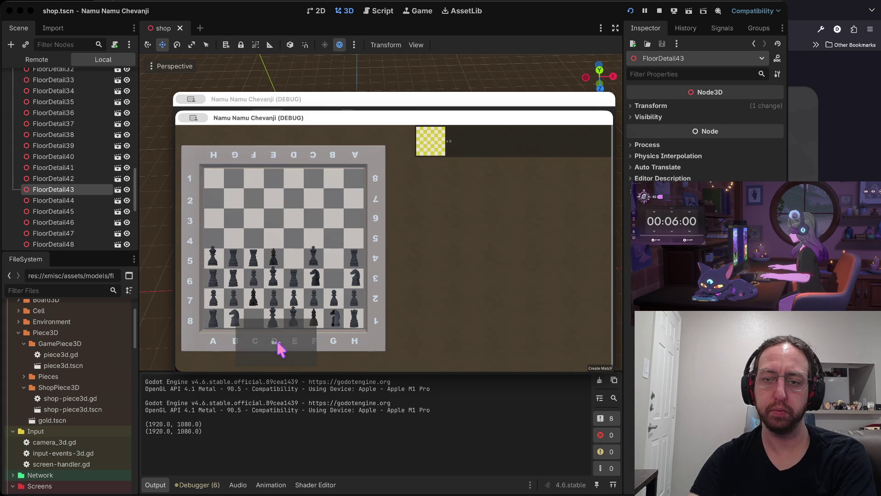
pyautogui.click(277, 343)
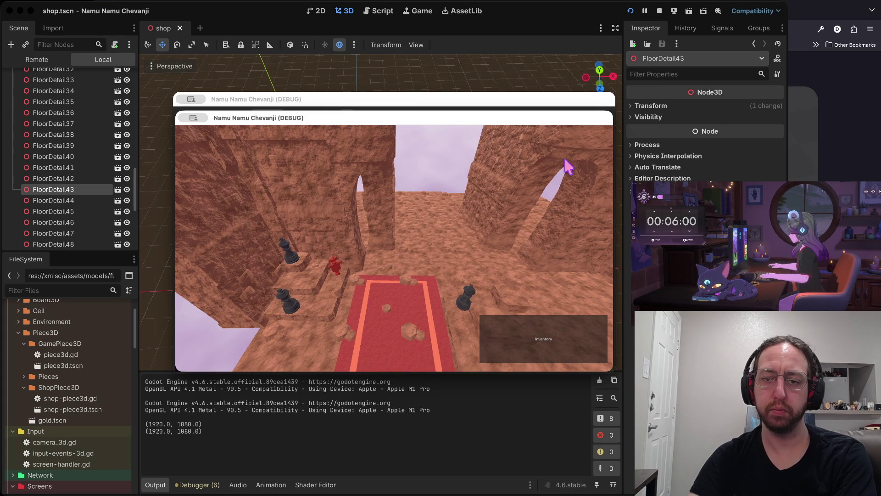
pyautogui.click(659, 11)
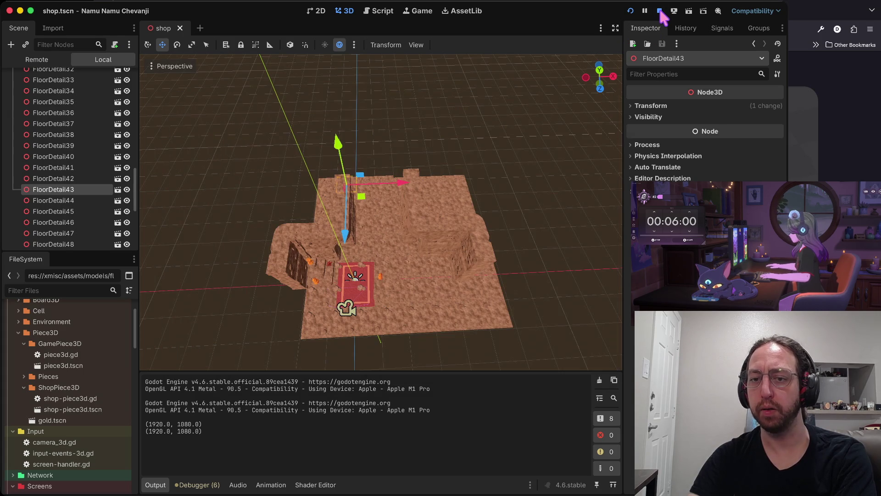
pyautogui.hscroll(-10, 367, 137)
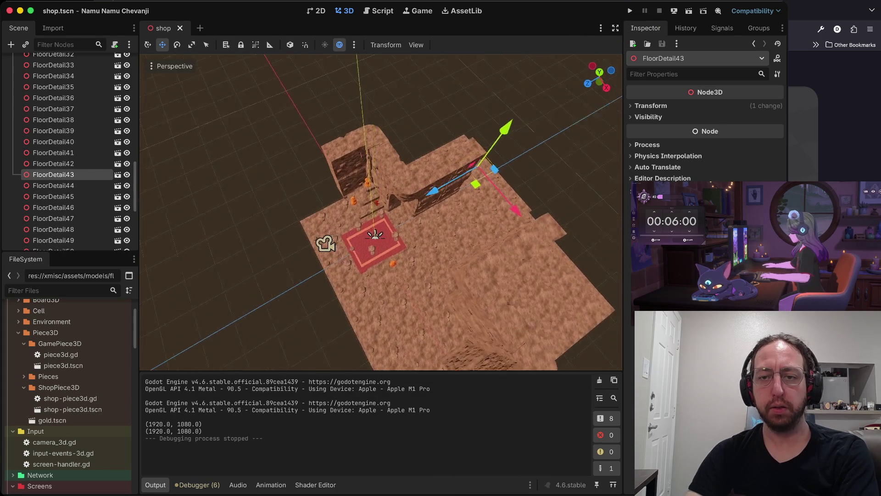
# Paste copies of wall5 and wall3 under LeftWalls and slide them along the left wall.
pyautogui.click(347, 187)
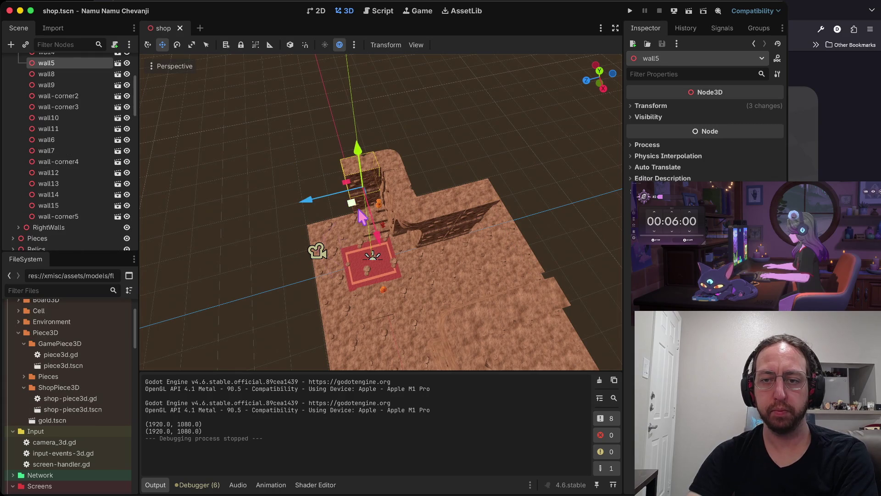
pyautogui.keyDown('shift'); pyautogui.click(366, 207); pyautogui.keyUp('shift')
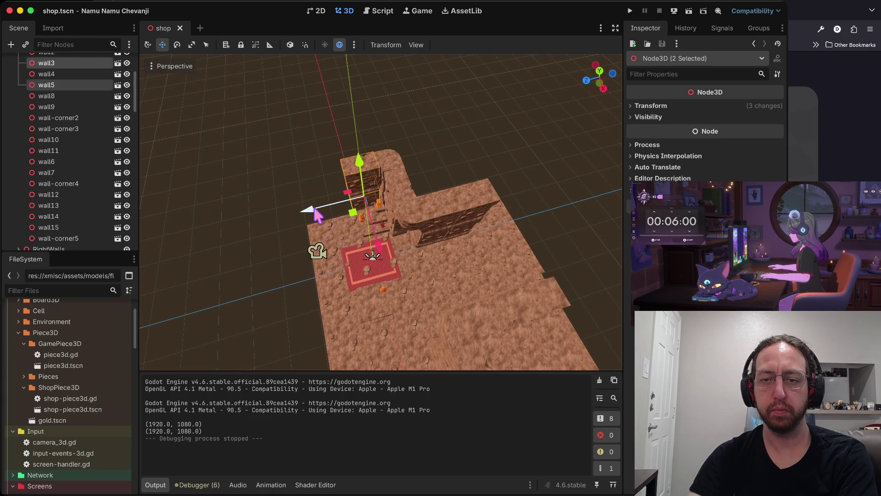
pyautogui.scroll(5, 71, 106)
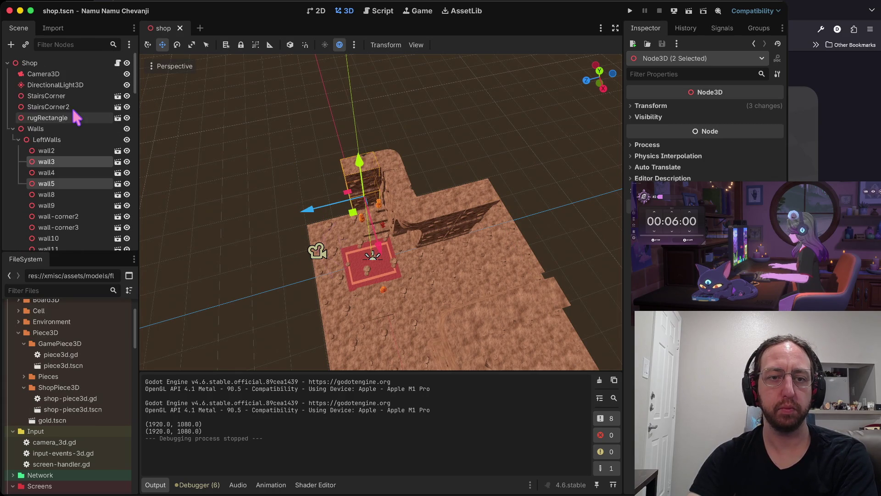
pyautogui.click(47, 140)
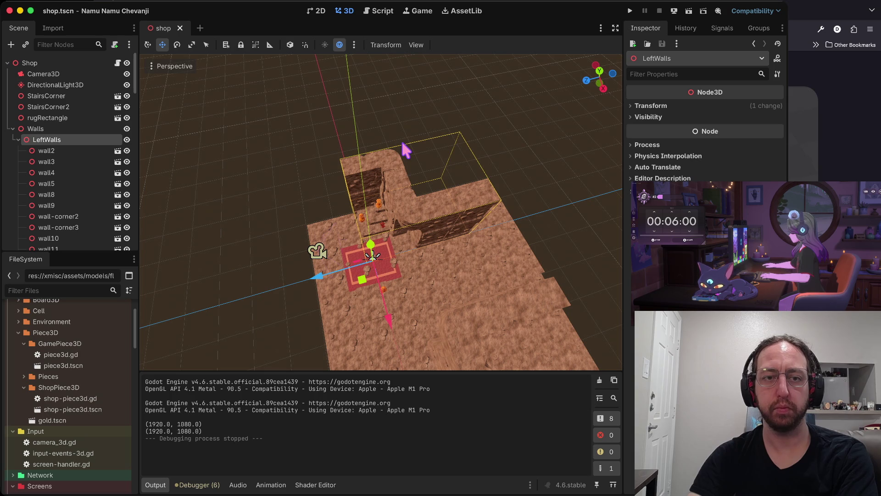
pyautogui.hotkey('ctrl', 'v')
pyautogui.moveTo(293, 211); pyautogui.dragTo(278, 216)
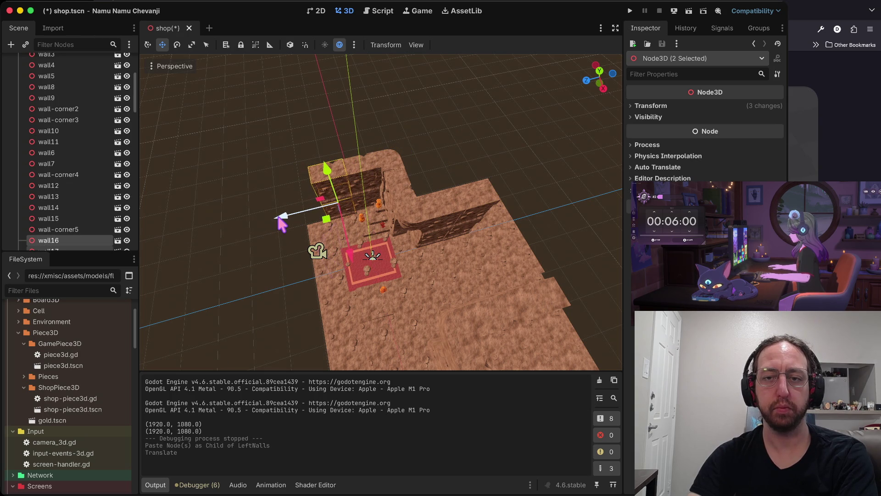
# Paste another wall pair into LeftWalls, move it along the wall line, and save.
pyautogui.scroll(5, 58, 158)
pyautogui.click(49, 140)
pyautogui.hotkey('ctrl', 'v')
pyautogui.moveTo(276, 219)
pyautogui.mouseDown()
pyautogui.moveTo(244, 226)
pyautogui.moveTo(312, 215)
pyautogui.moveTo(258, 202)
pyautogui.mouseUp()
pyautogui.click(256, 222)
pyautogui.hotkey('ctrl', 's')
pyautogui.scroll(-5, 258, 203)
pyautogui.moveTo(237, 361)
pyautogui.mouseDown()
pyautogui.moveTo(242, 250)
pyautogui.moveTo(191, 250)
pyautogui.moveTo(157, 320)
pyautogui.moveTo(210, 243)
pyautogui.moveTo(292, 202)
pyautogui.mouseUp()
# Paste copies of wall7 and wall14 under LeftWalls and move them to extend the wall.
pyautogui.click(284, 156)
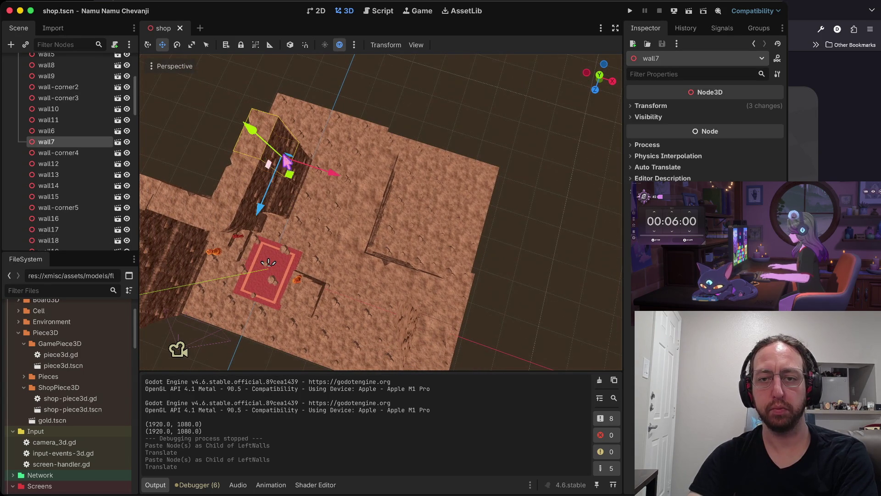
pyautogui.keyDown('shift'); pyautogui.click(303, 178); pyautogui.keyUp('shift')
pyautogui.scroll(5, 82, 117)
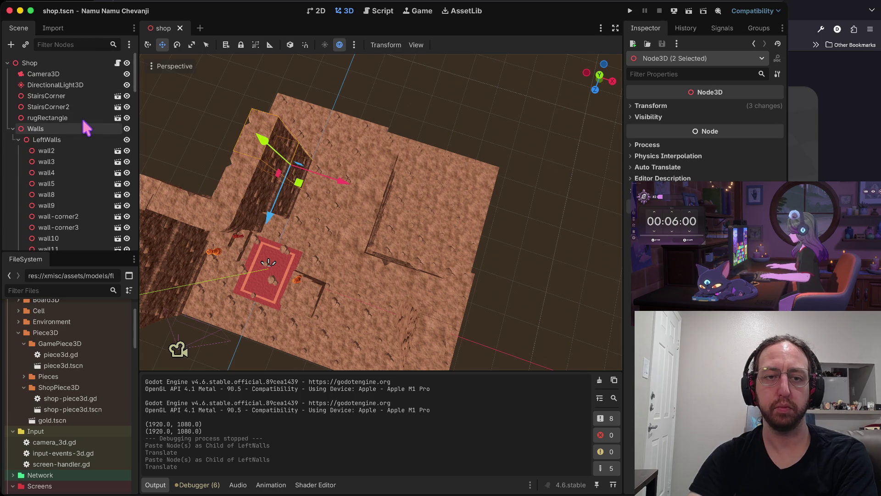
pyautogui.click(69, 140)
pyautogui.hotkey('ctrl', 'v')
pyautogui.moveTo(295, 193); pyautogui.dragTo(288, 188)
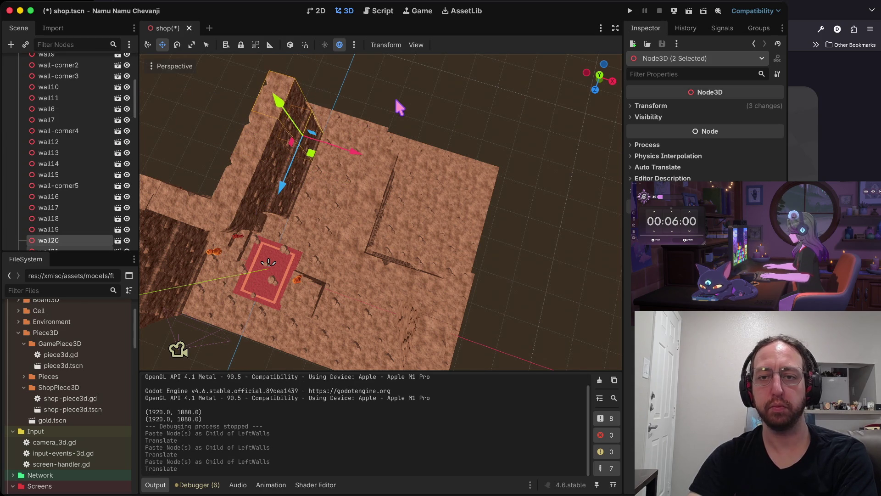
pyautogui.press('Escape')
pyautogui.scroll(-5, 330, 212)
pyautogui.scroll(5, 425, 350)
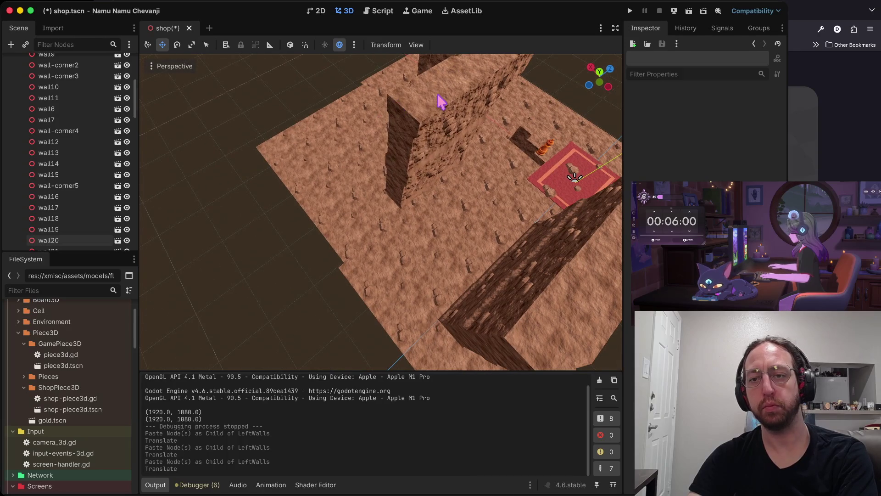
# Paste wall6 and wall7 under RightWalls, line them up, save shop.tscn and run the game.
pyautogui.click(440, 101)
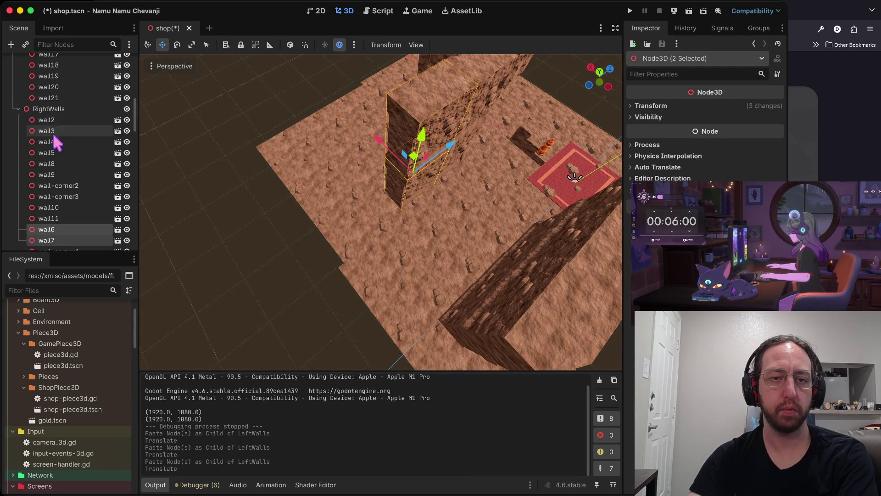
pyautogui.click(52, 111)
pyautogui.hotkey('ctrl', 'v')
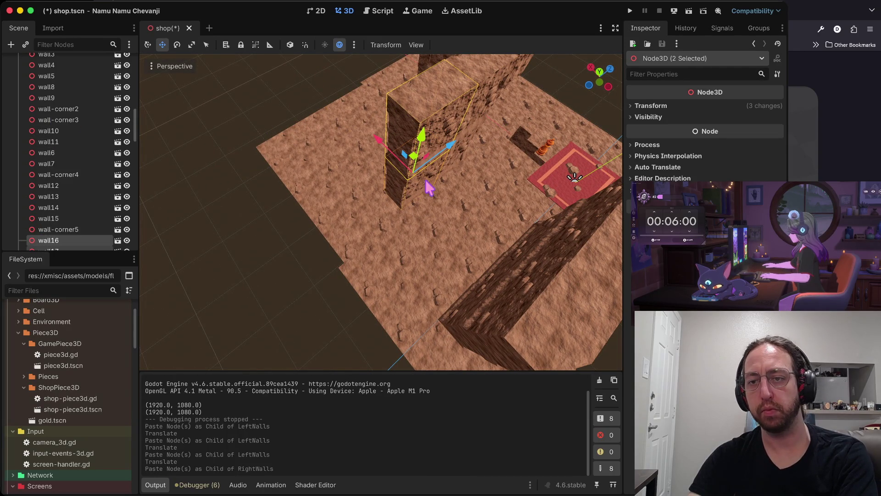
pyautogui.moveTo(464, 152)
pyautogui.mouseDown()
pyautogui.moveTo(412, 183)
pyautogui.moveTo(423, 180)
pyautogui.mouseUp()
pyautogui.click(207, 248)
pyautogui.hotkey('ctrl', 's')
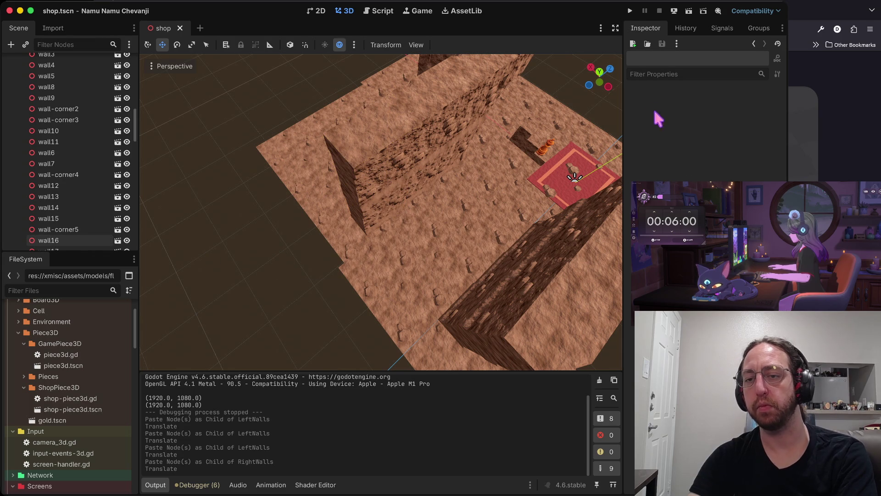
pyautogui.press('super+b')
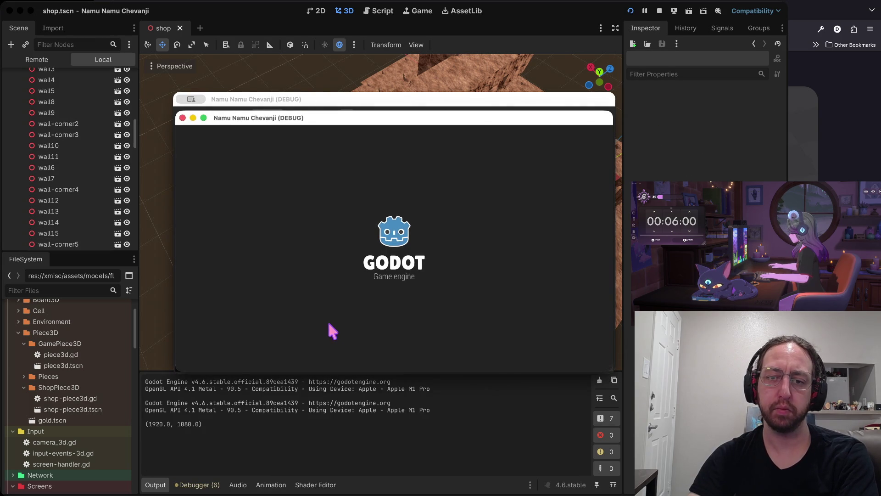
# Go past the title and board screens into the shop to view the walls, then switch desktops.
pyautogui.click(337, 300)
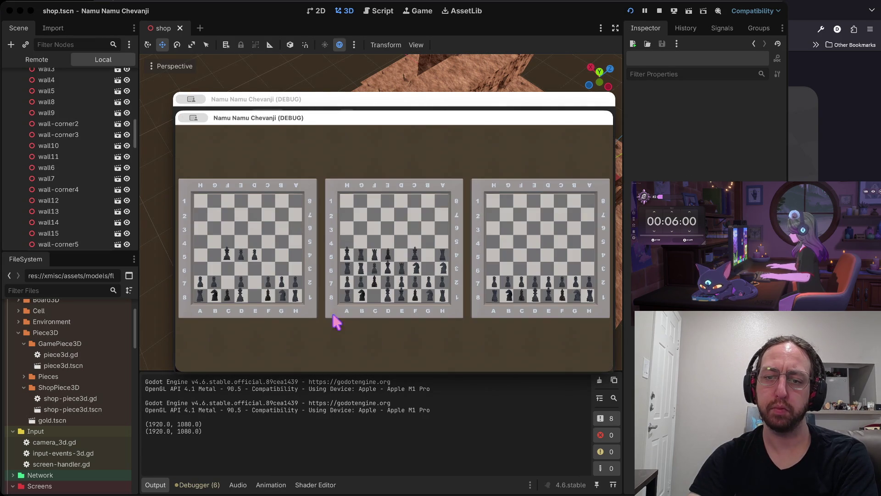
pyautogui.click(334, 307)
pyautogui.click(289, 338)
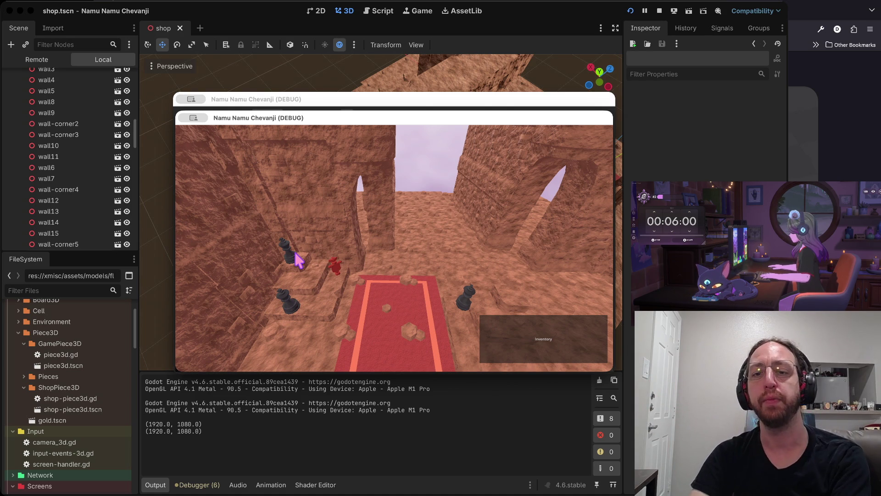
pyautogui.hotkey('ctrl', 'Right')
pyautogui.hotkey('ctrl', 'Right')
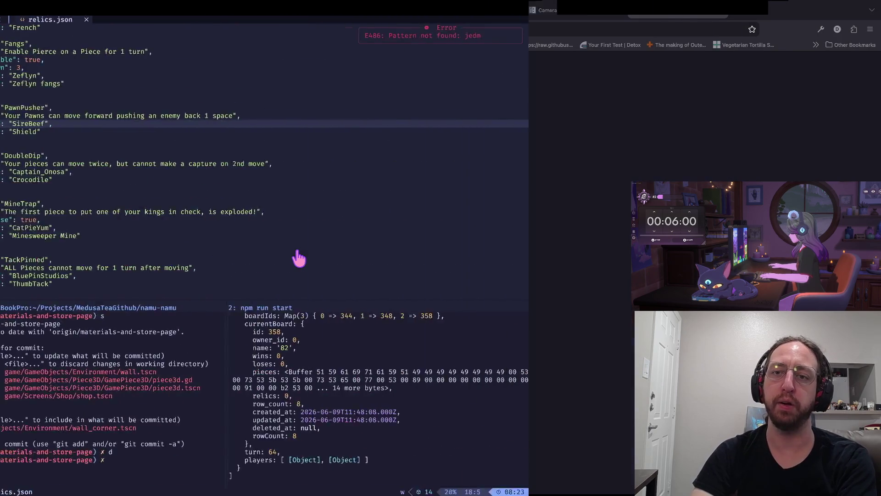
# Search 'hearthstone' in a new tab and preview the gameplay board image result.
pyautogui.hotkey('ctrl', 't')
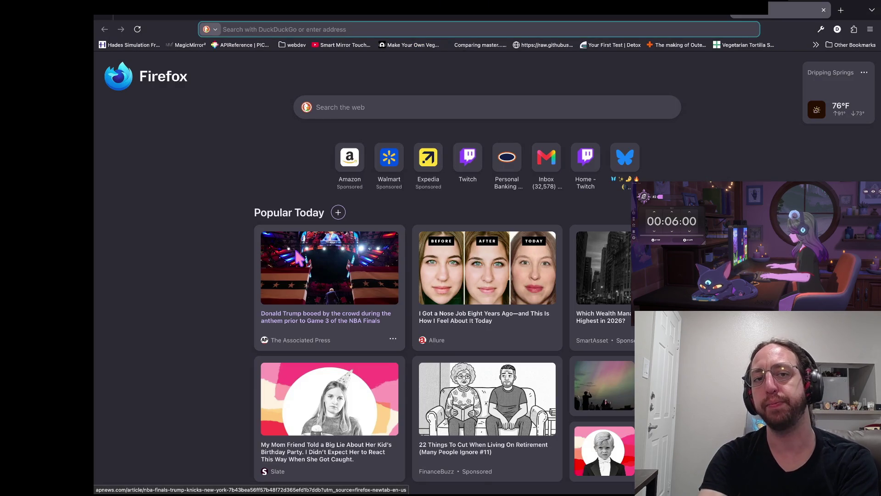
pyautogui.write('hearthstone')
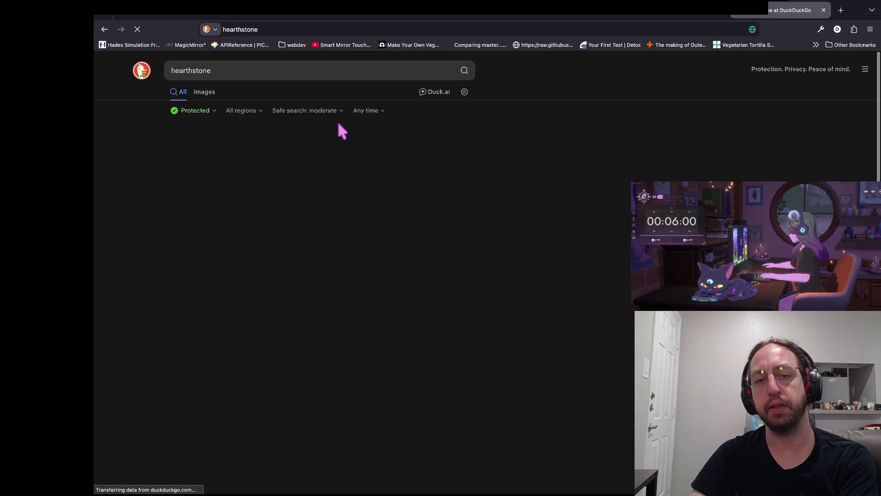
pyautogui.press('i')
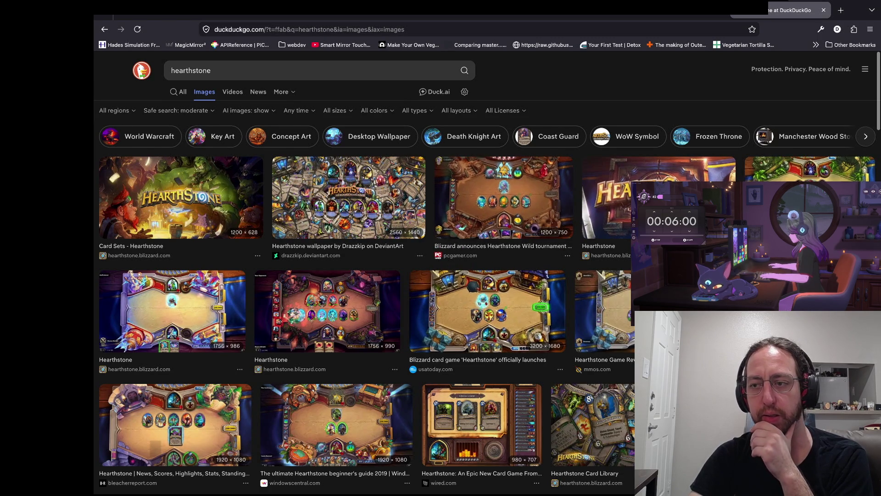
pyautogui.click(810, 170)
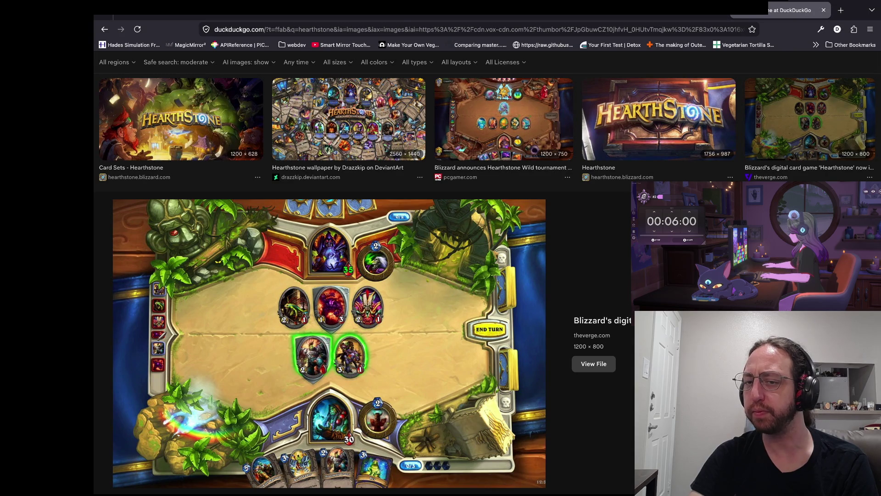
pyautogui.hotkey('alt', 'Left')
# Scroll the image results, preview the hero selection image, and return to the search box.
pyautogui.scroll(-3, 402, 271)
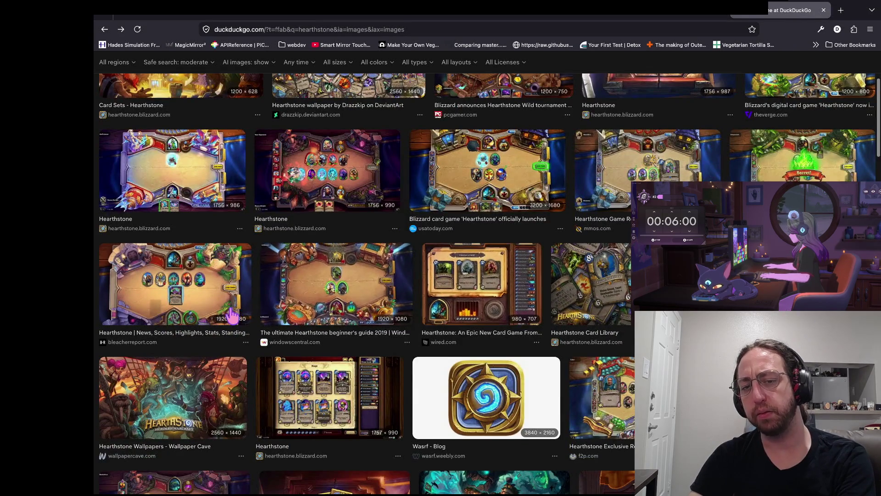
pyautogui.scroll(-3, 232, 314)
pyautogui.scroll(-1, 109, 272)
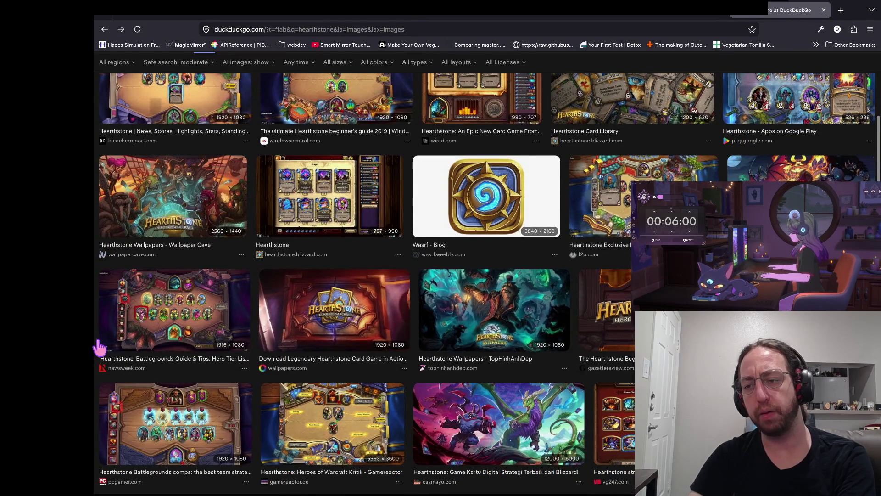
pyautogui.scroll(-1, 321, 335)
pyautogui.scroll(-2, 459, 351)
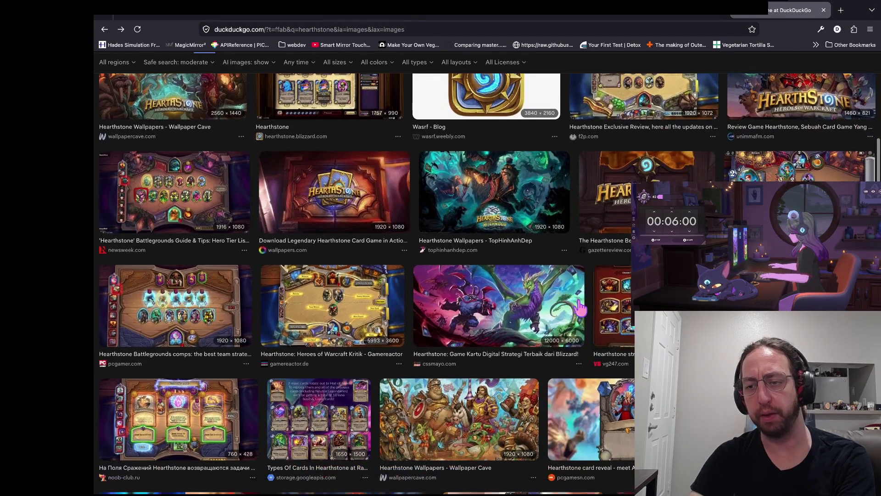
pyautogui.click(590, 286)
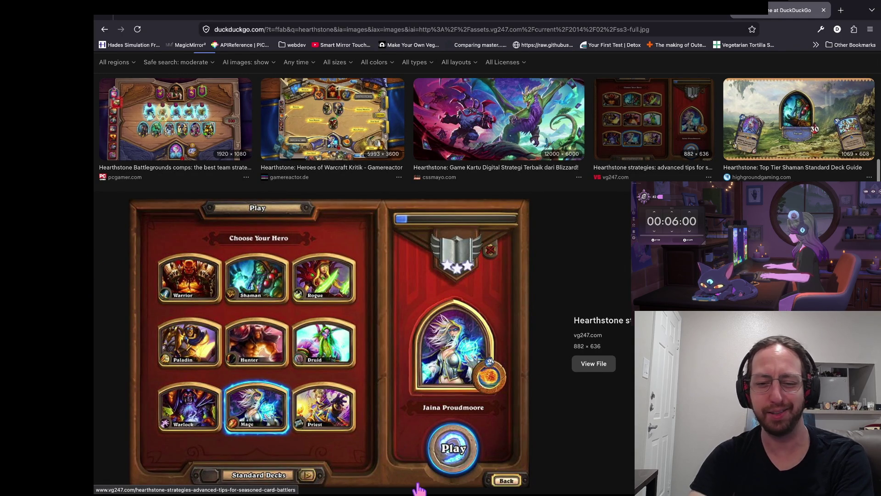
pyautogui.hotkey('alt', 'Left')
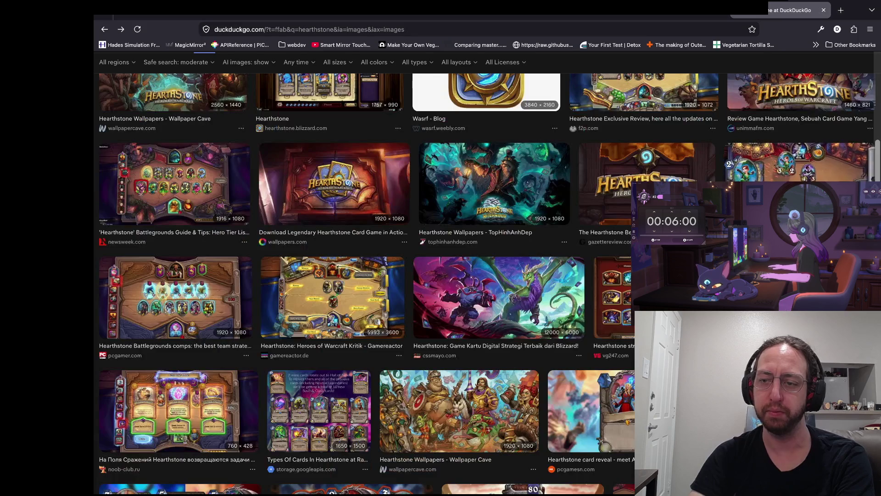
pyautogui.scroll(10, 442, 324)
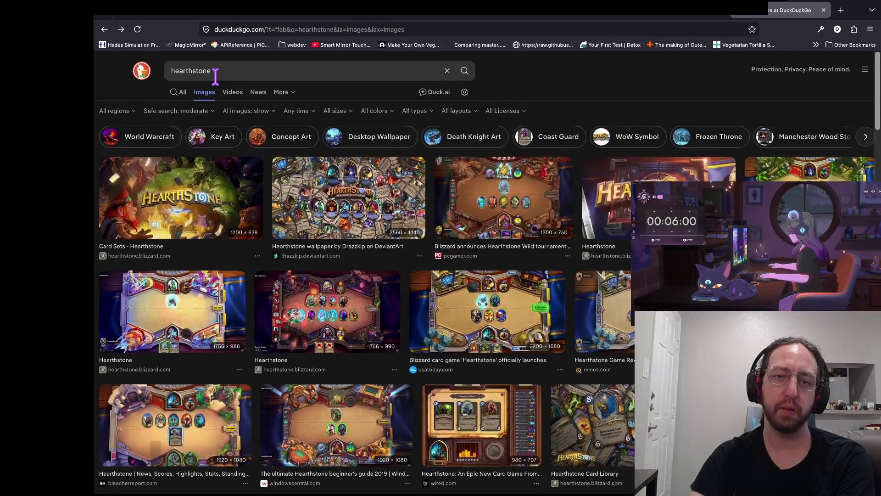
pyautogui.click(212, 70)
# Search images for 'game menus' and scroll through the results.
pyautogui.hotkey('ctrl', 'a')
pyautogui.write('game menus')
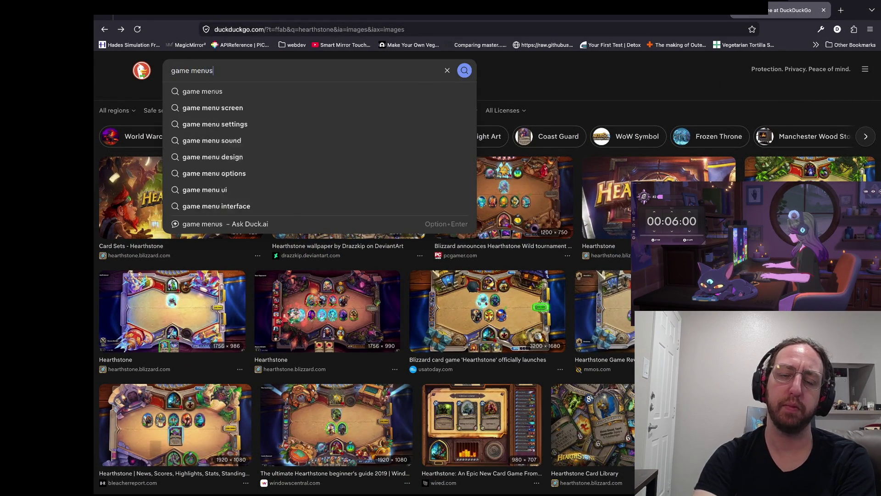
pyautogui.press('Return')
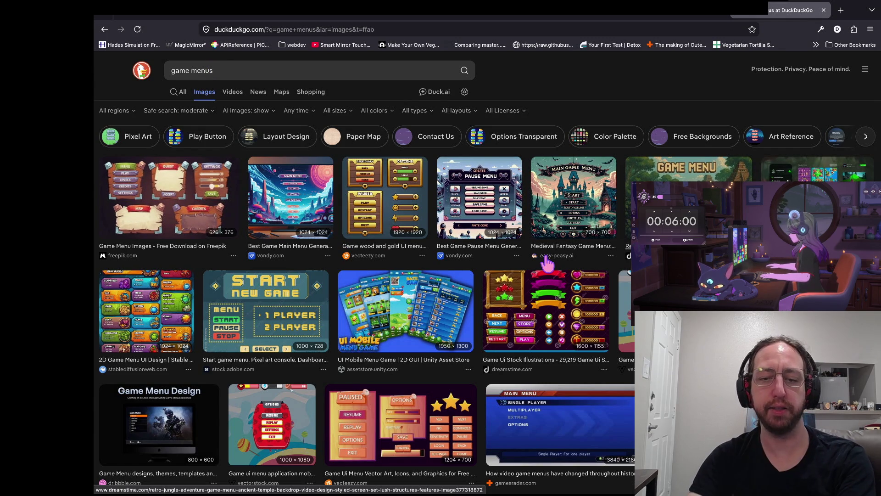
pyautogui.scroll(-1, 459, 355)
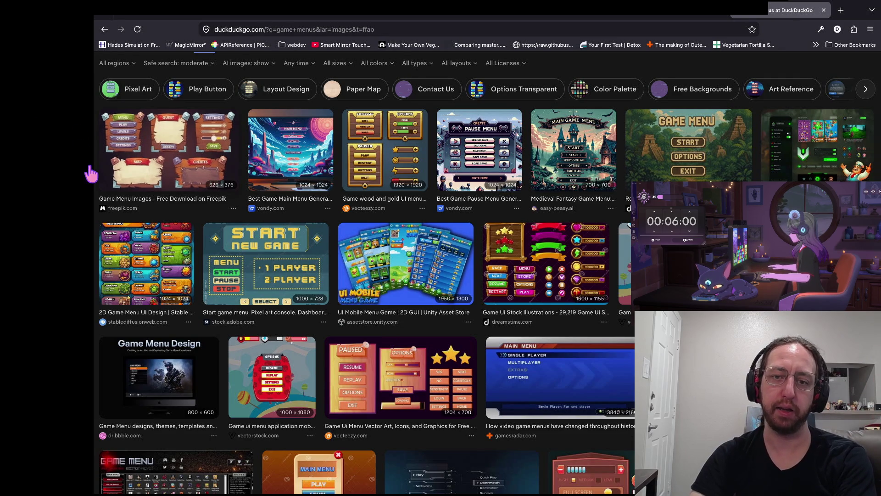
pyautogui.scroll(1, 91, 174)
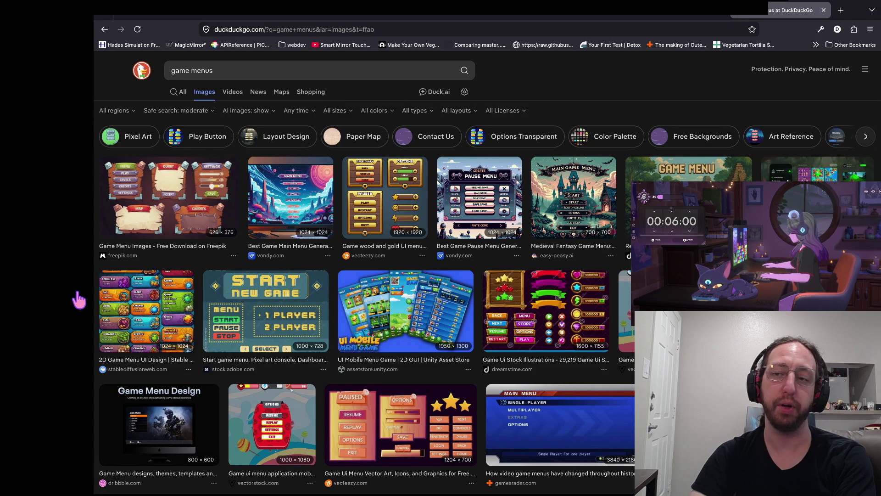
pyautogui.scroll(-2, 345, 244)
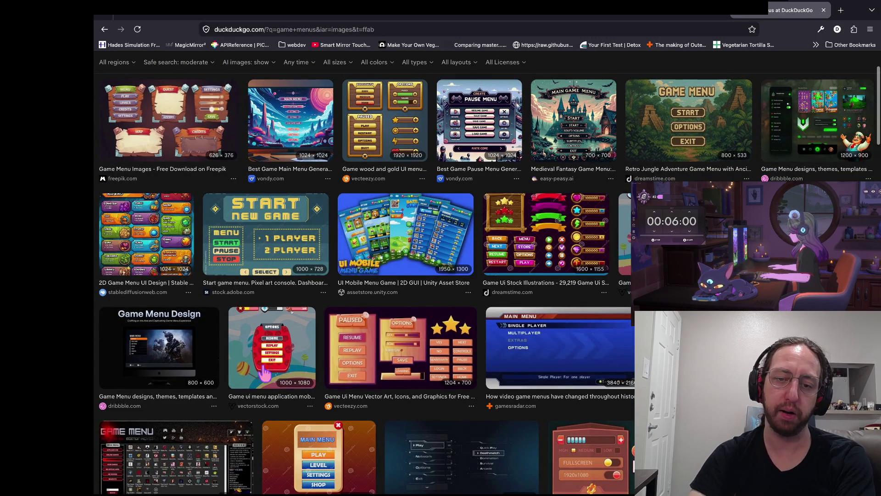
pyautogui.scroll(-1, 317, 374)
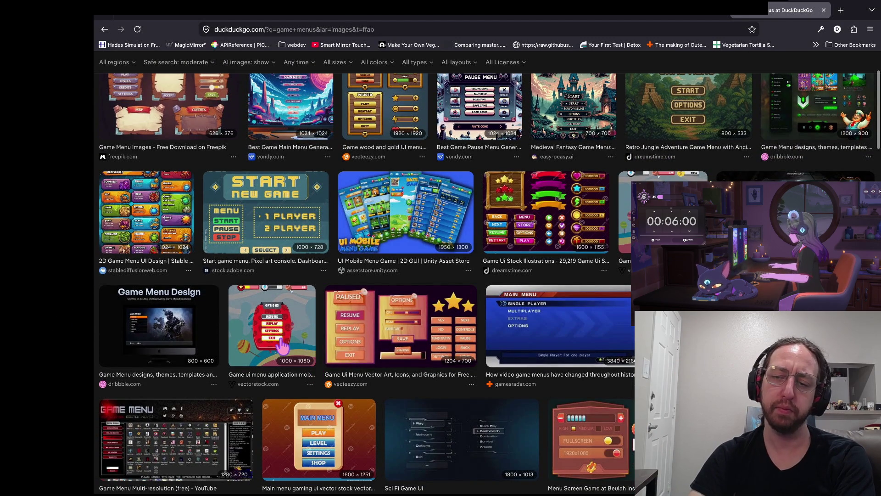
pyautogui.scroll(-2, 282, 344)
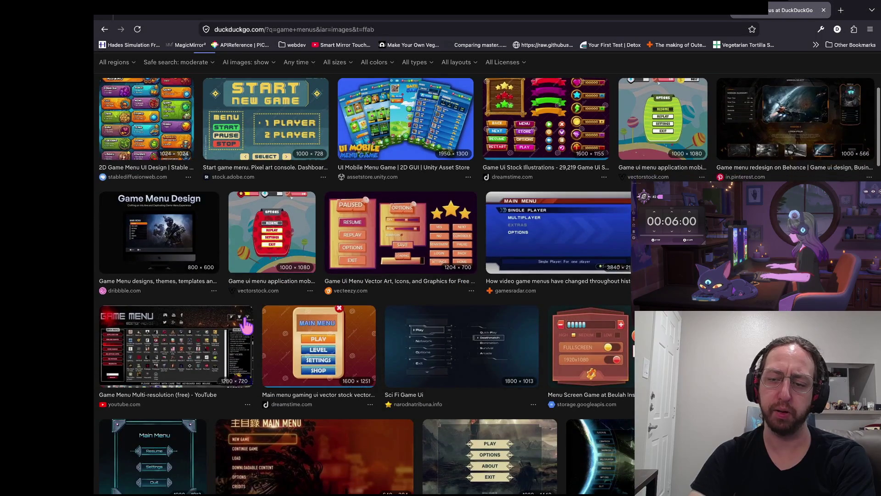
pyautogui.scroll(-3, 282, 262)
pyautogui.scroll(-1, 288, 243)
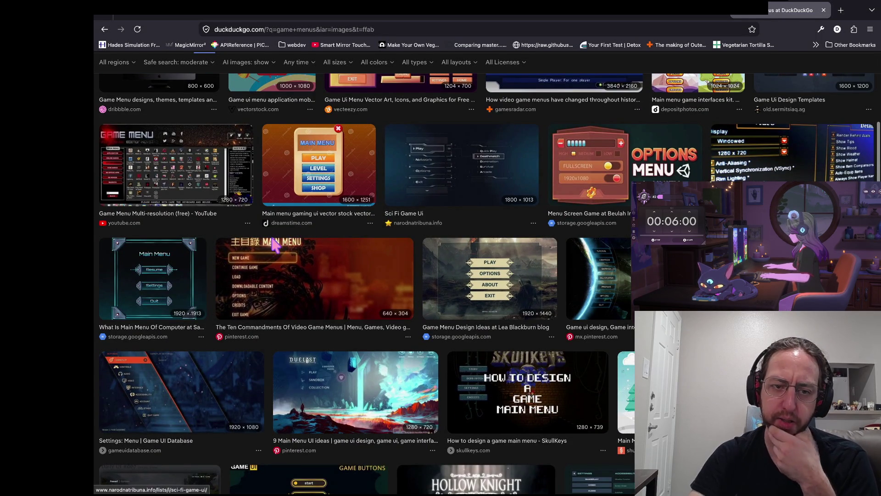
pyautogui.scroll(8, 274, 245)
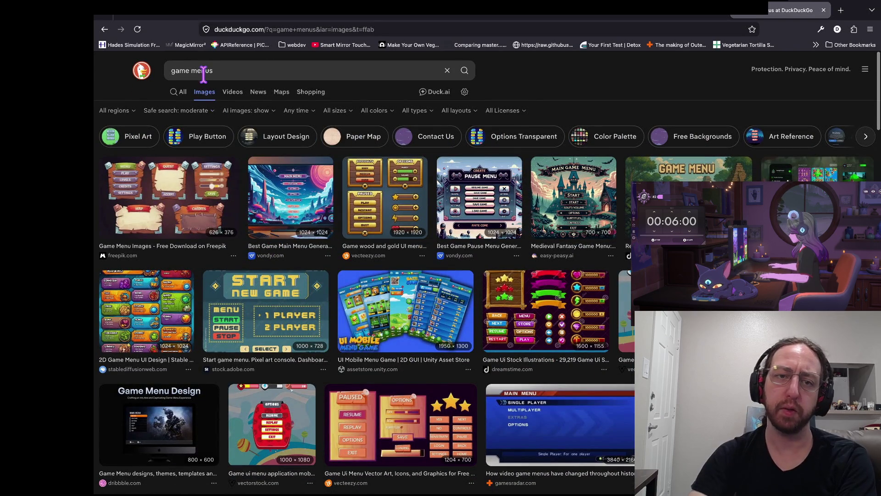
# Change the query from 'game menus' to 'game stores'.
pyautogui.doubleClick(202, 71)
pyautogui.write('st')
pyautogui.press('Return')
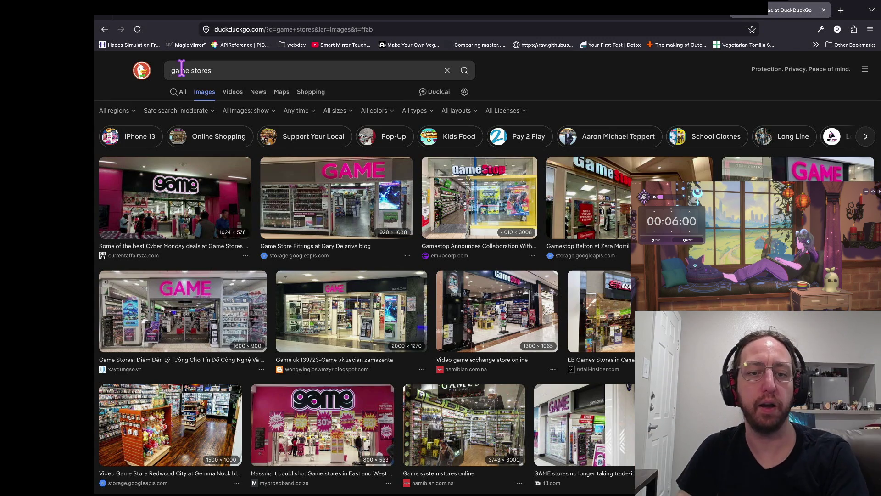
# Replace the query with 'shop ui in video games' and scroll through the image results.
pyautogui.click(257, 70)
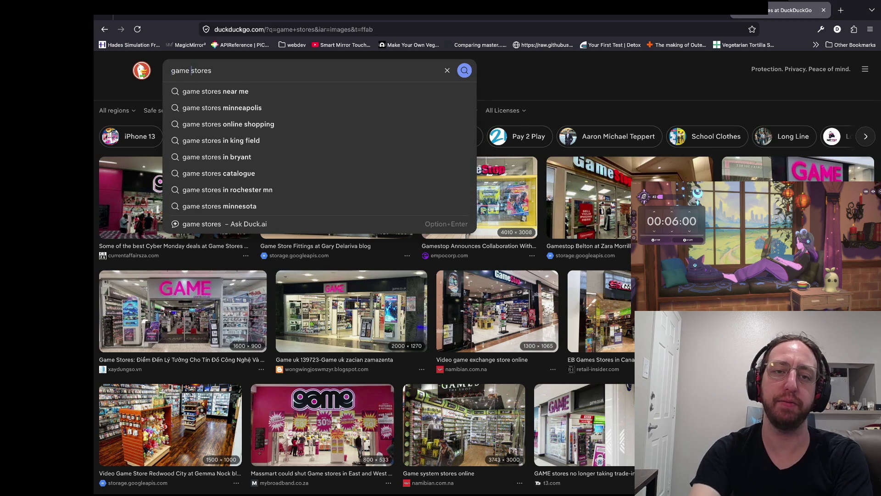
pyautogui.press('super+a')
pyautogui.press('BackSpace')
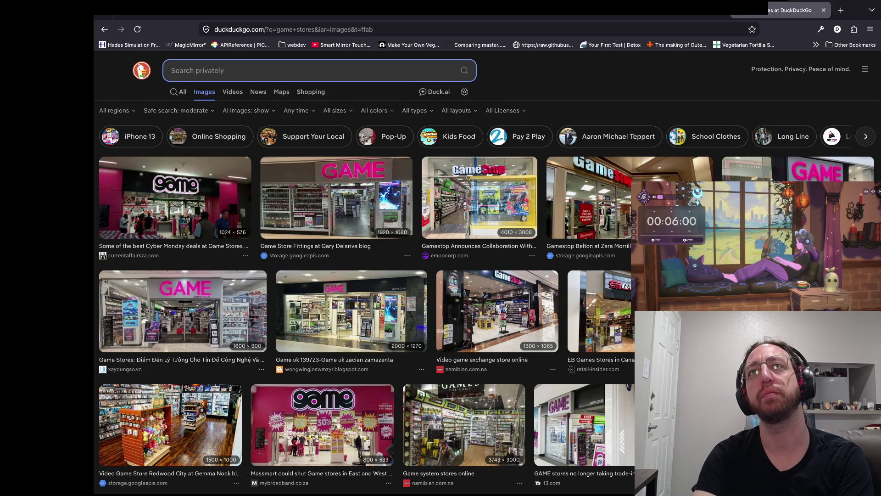
pyautogui.write('shop ui')
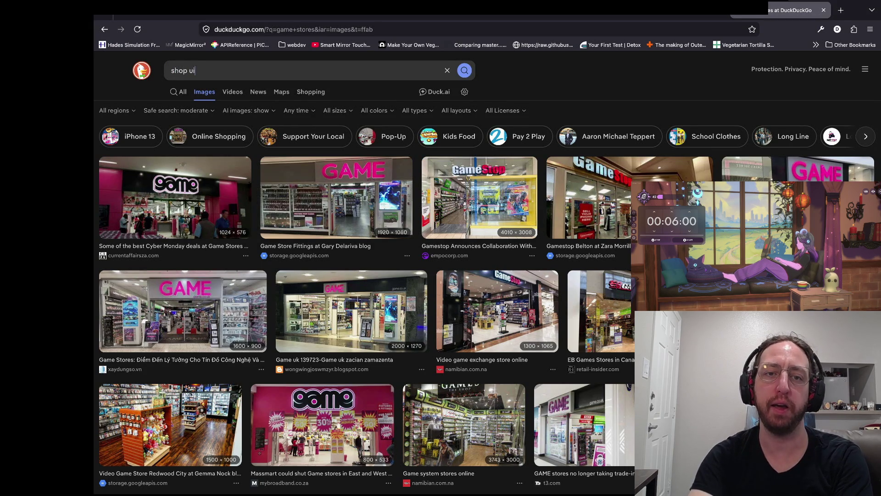
pyautogui.write('ames')
pyautogui.press('Return')
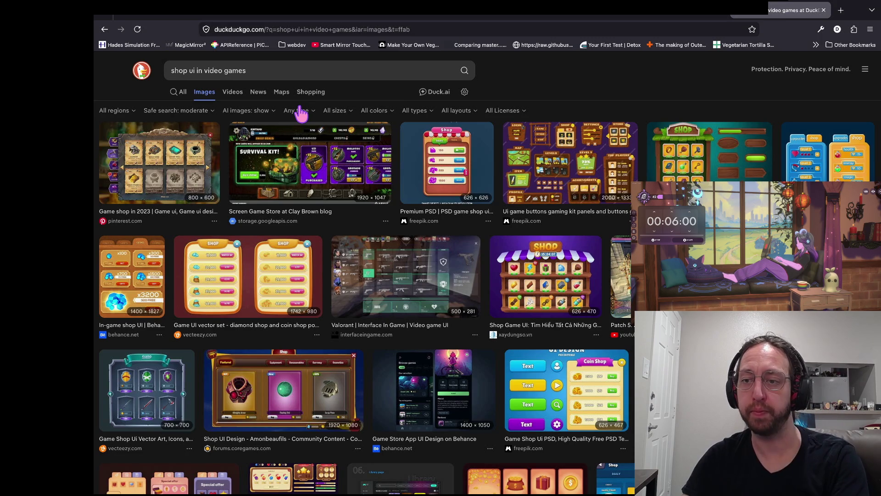
pyautogui.scroll(-2, 456, 377)
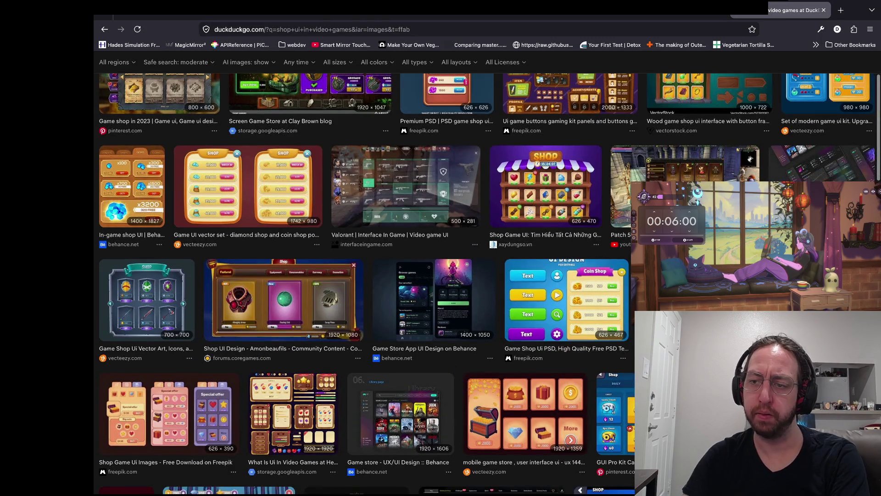
pyautogui.scroll(-2, 256, 369)
pyautogui.scroll(-4, 244, 321)
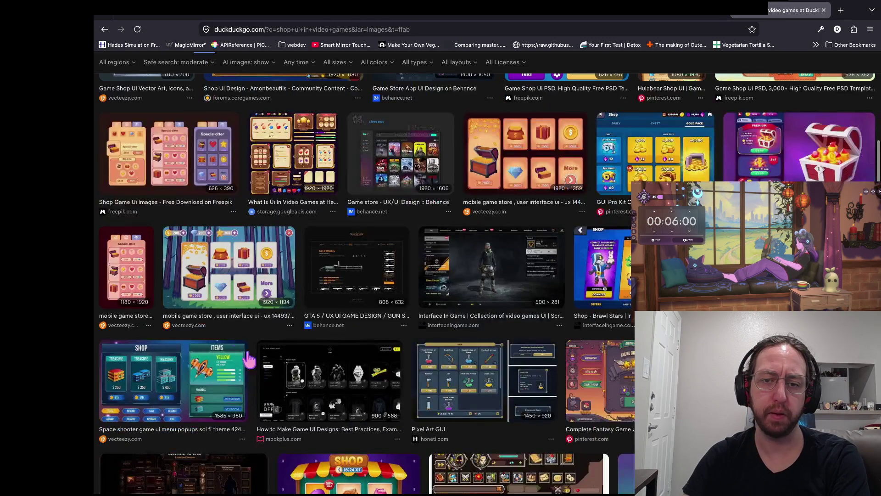
pyautogui.scroll(-3, 270, 394)
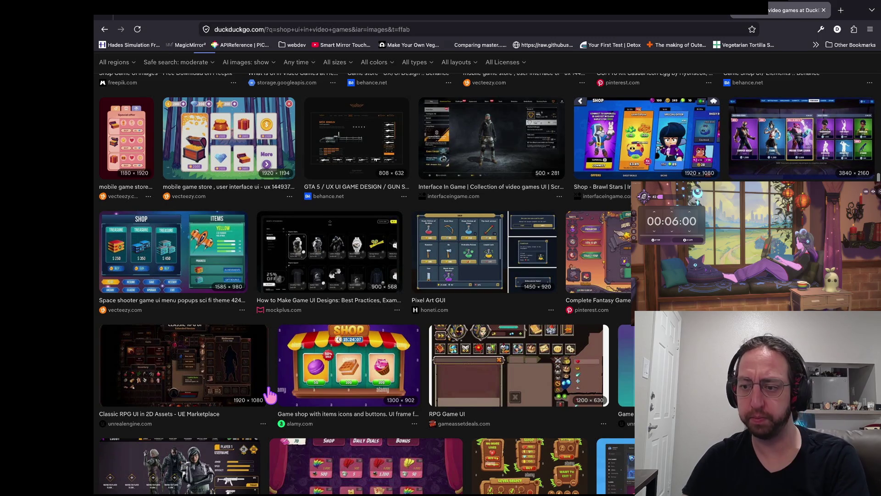
pyautogui.scroll(-3, 299, 323)
pyautogui.scroll(-3, 468, 279)
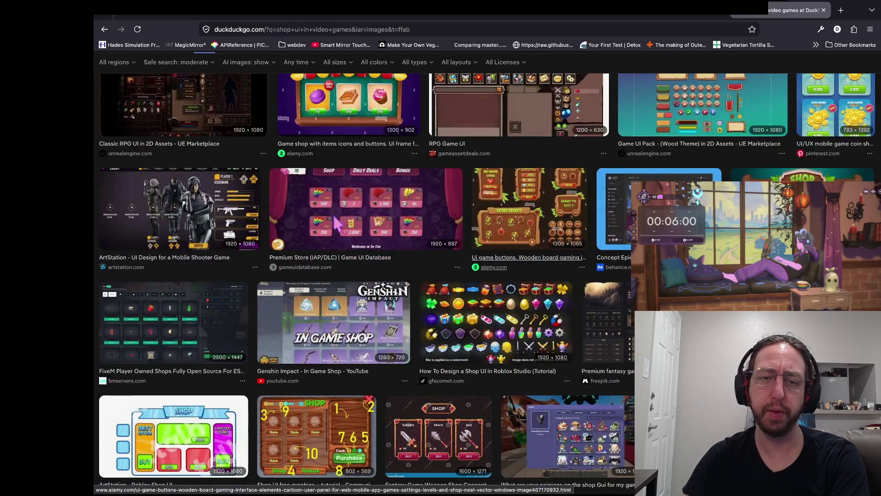
pyautogui.scroll(15, 272, 201)
pyautogui.scroll(-1, 271, 201)
# Prepend 'unique' to the query and browse the 'unique shop ui in video games' results.
pyautogui.click(171, 70)
pyautogui.write('uni')
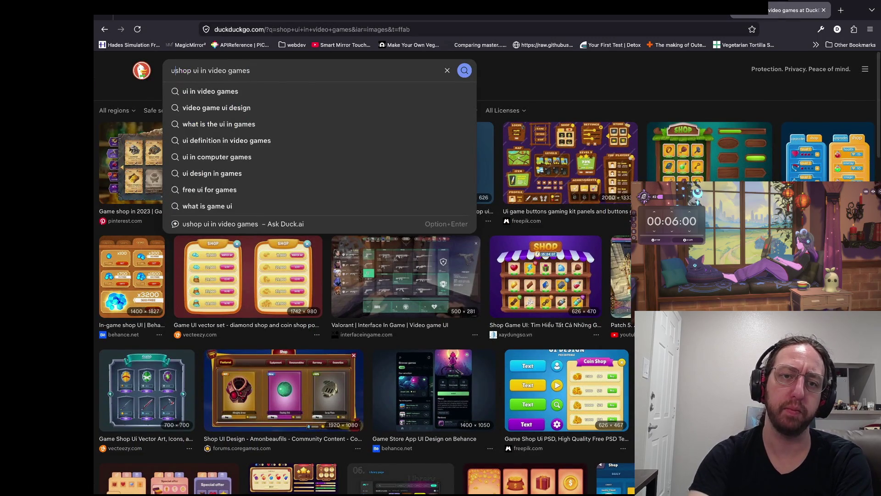
pyautogui.write('que')
pyautogui.press('Return')
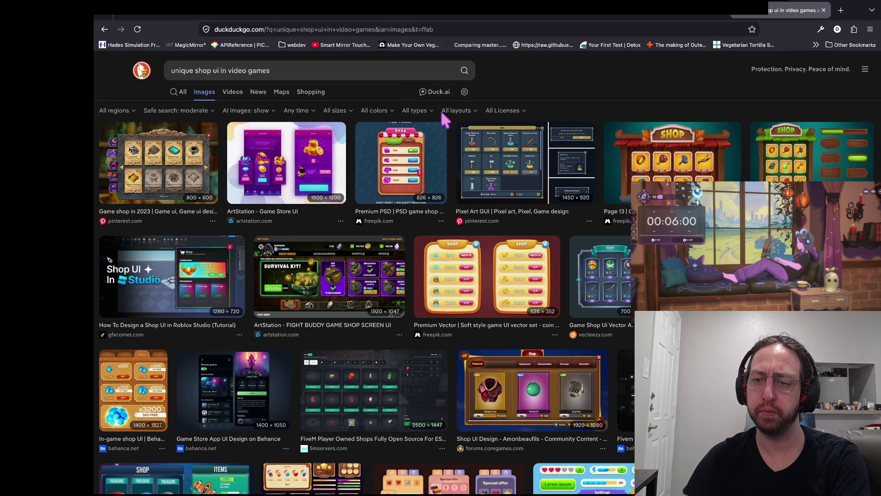
pyautogui.scroll(-5, 436, 213)
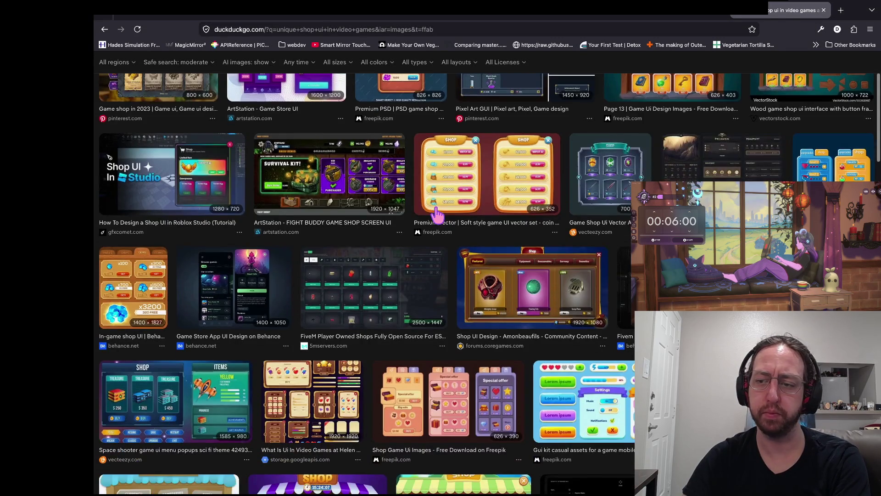
pyautogui.scroll(-3, 436, 213)
pyautogui.scroll(-5, 443, 254)
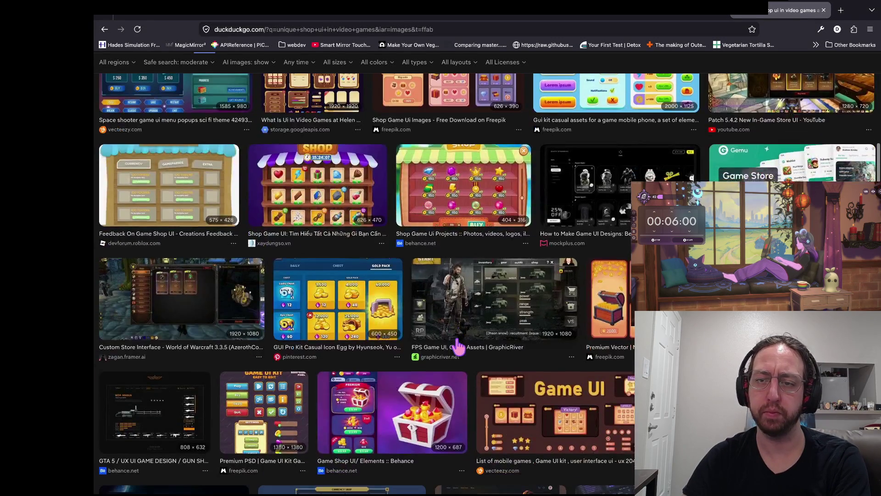
pyautogui.scroll(-3, 448, 303)
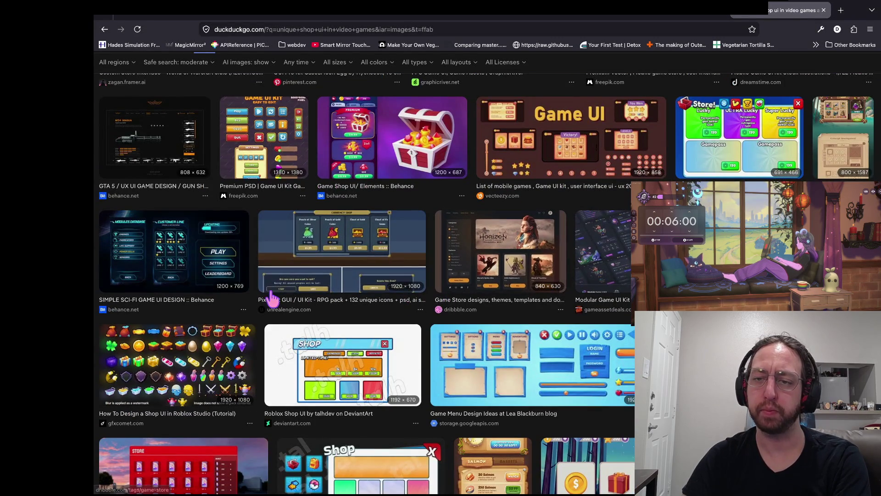
pyautogui.scroll(-4, 178, 195)
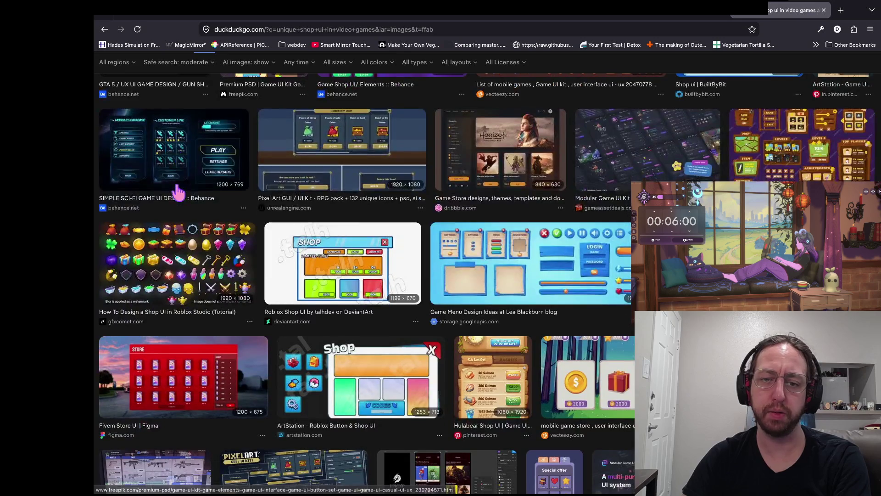
pyautogui.scroll(-8, 178, 193)
pyautogui.scroll(4, 178, 193)
pyautogui.scroll(15, 178, 194)
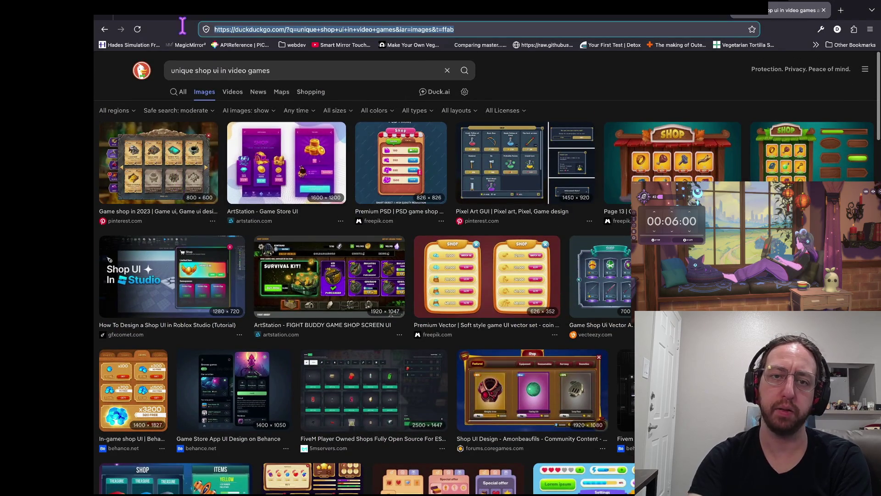
pyautogui.click(166, 66)
pyautogui.press('super+a')
pyautogui.press('super+c')
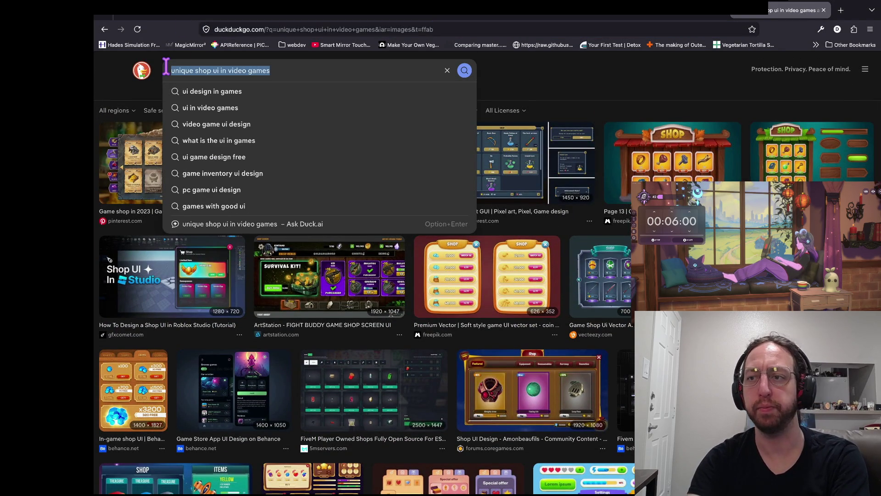
pyautogui.press('super+t')
pyautogui.write('google.com')
pyautogui.press('Return')
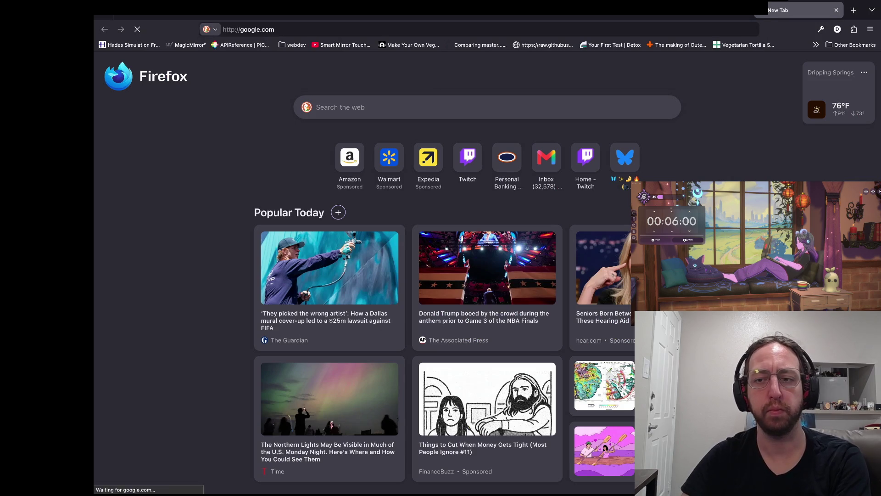
pyautogui.press('super+v')
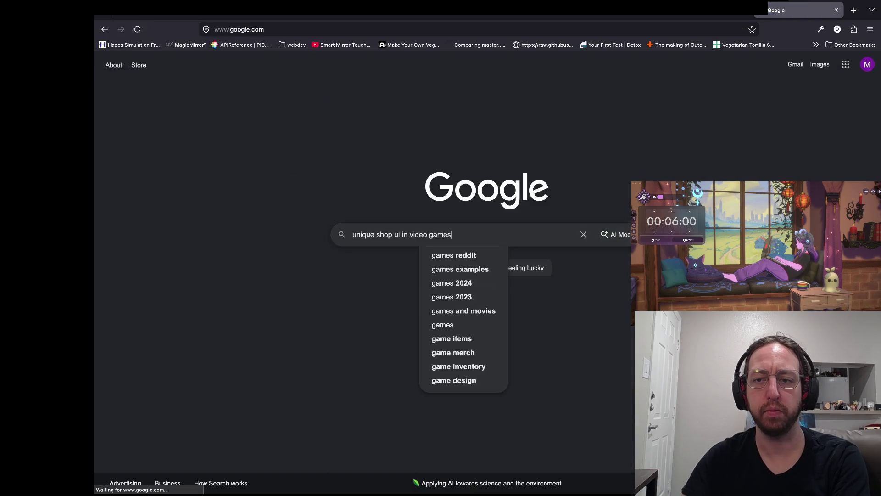
pyautogui.press('Return')
pyautogui.click(266, 104)
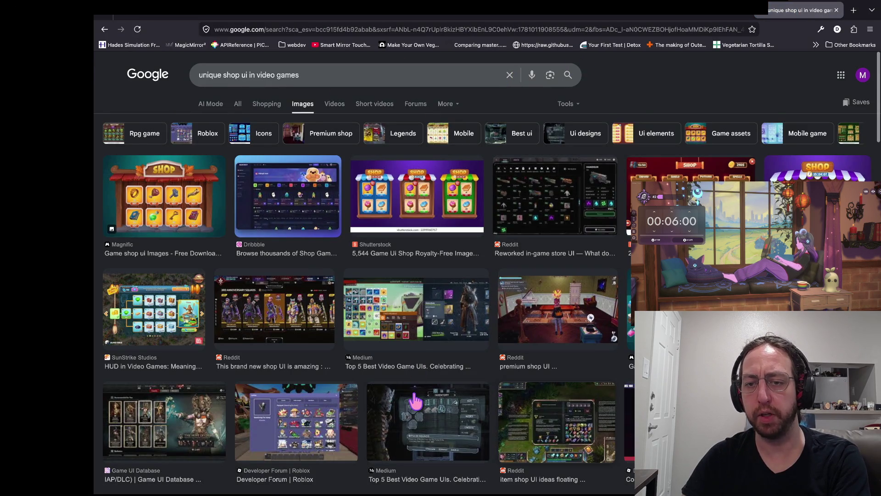
pyautogui.scroll(-8, 413, 390)
pyautogui.scroll(-10, 406, 385)
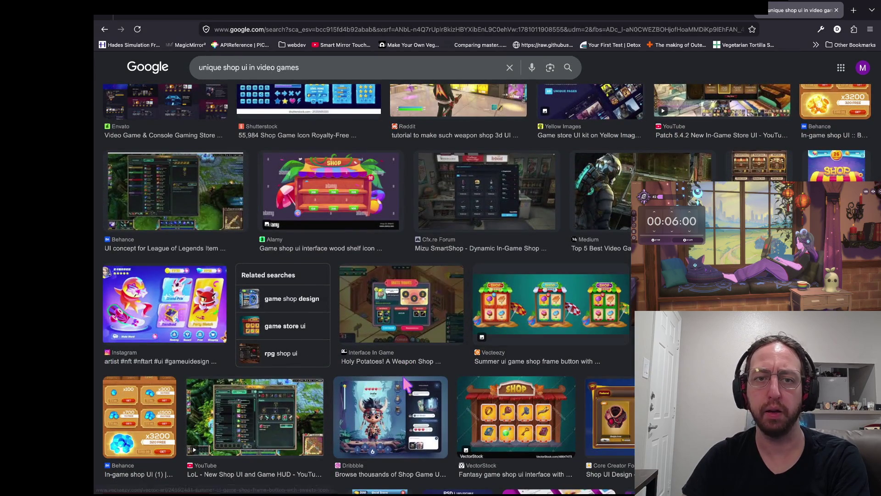
pyautogui.hotkey('alt', 'Left')
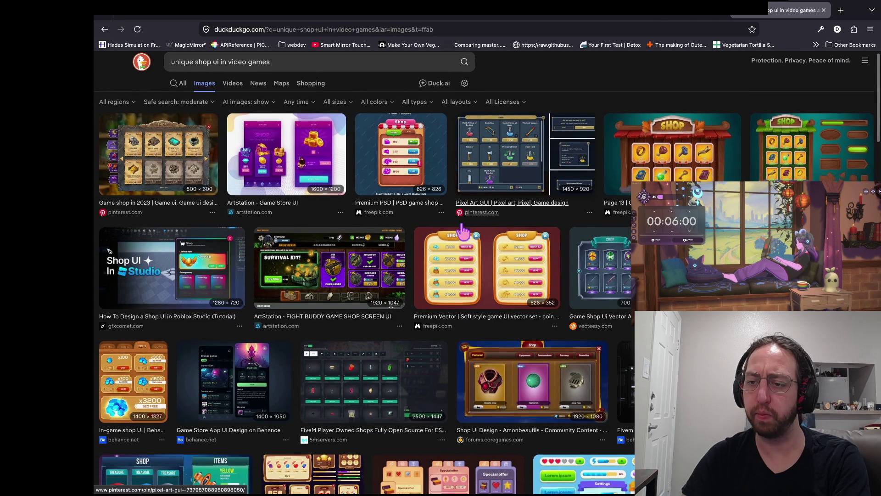
# Replace the shop UI image query with 'haste video game' and run the search.
pyautogui.scroll(-9, 463, 231)
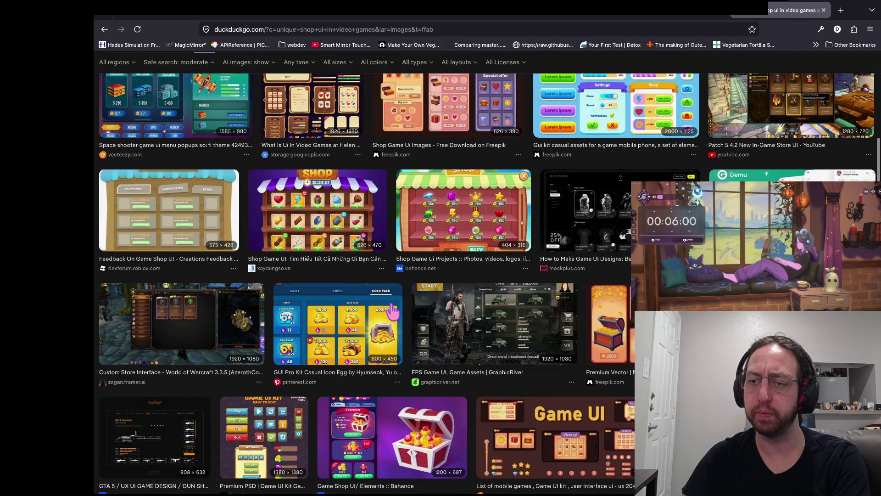
pyautogui.scroll(-8, 393, 312)
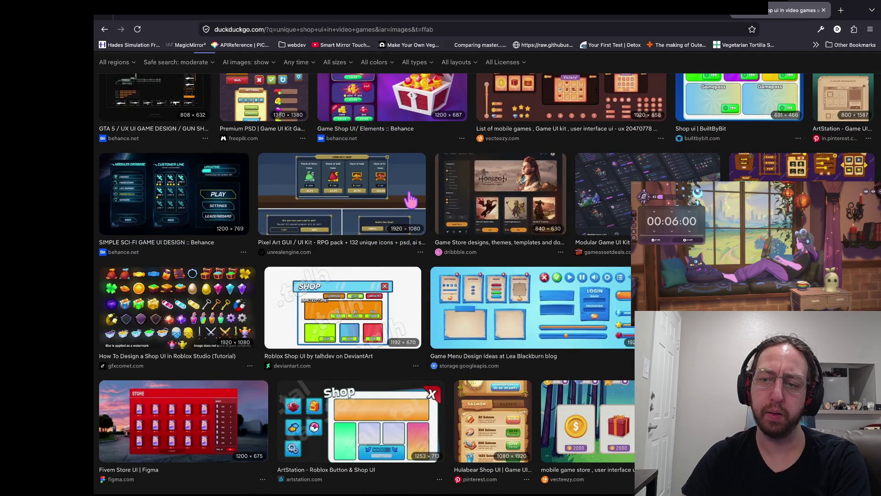
pyautogui.scroll(-4, 236, 315)
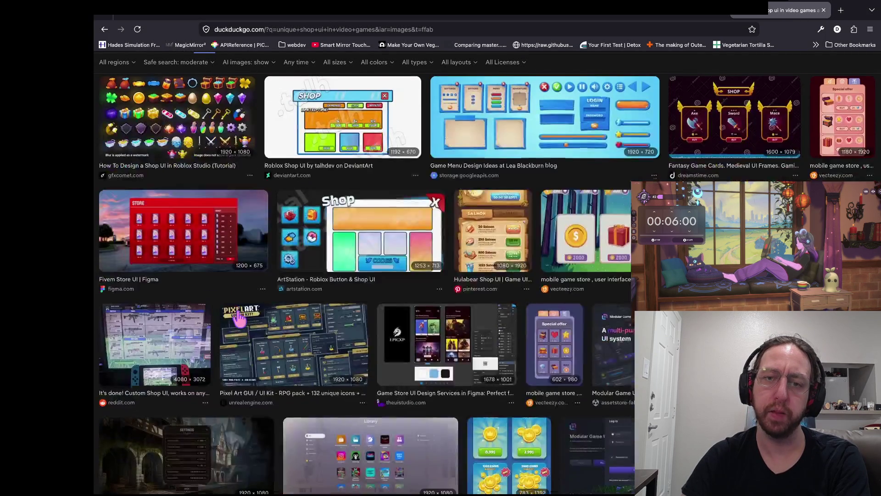
pyautogui.scroll(20, 238, 317)
pyautogui.click(226, 69)
pyautogui.hotkey('ctrl', 'a')
pyautogui.write('h')
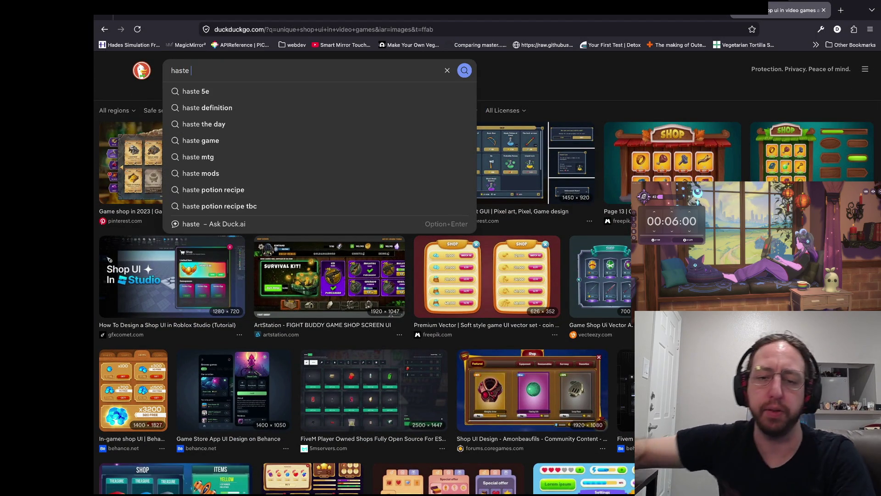
pyautogui.write('video game')
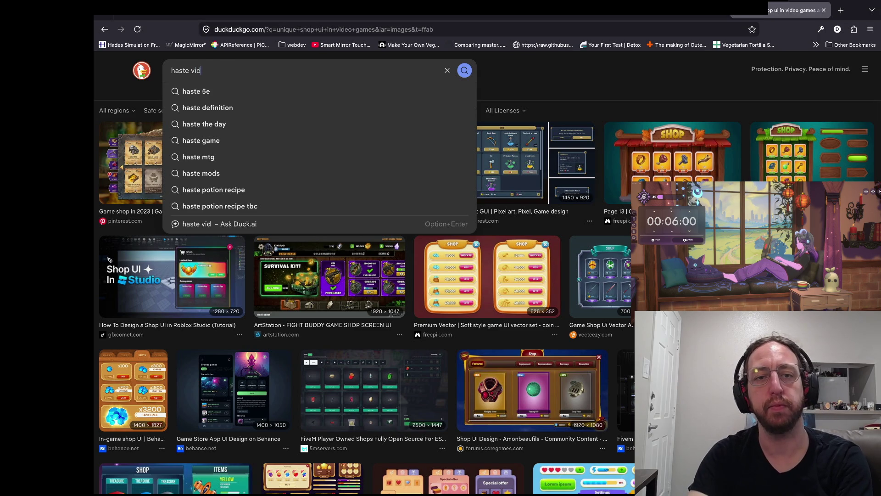
pyautogui.press('Return')
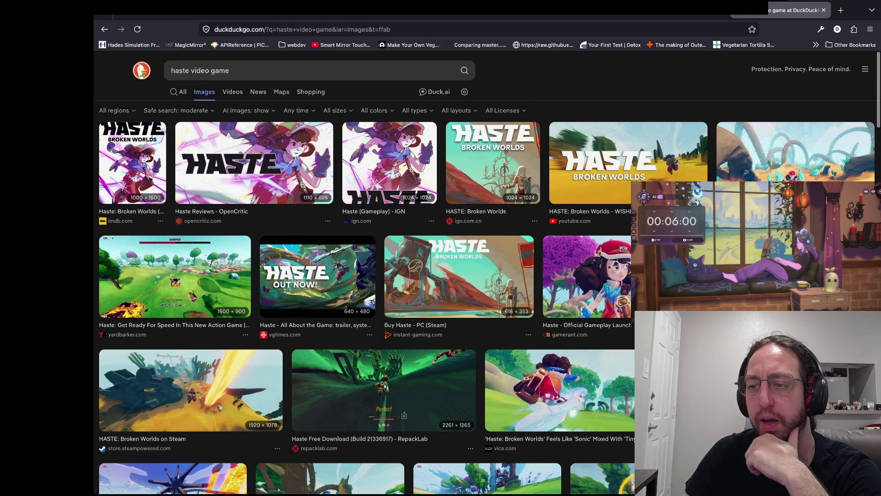
# Preview the yardbarker Haste gameplay image, then return to the results and the search box.
pyautogui.click(108, 282)
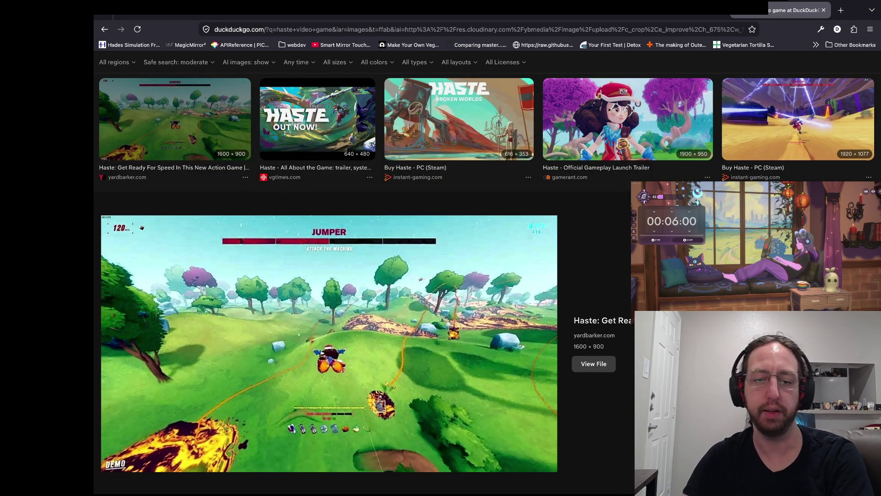
pyautogui.hotkey('alt', 'Left')
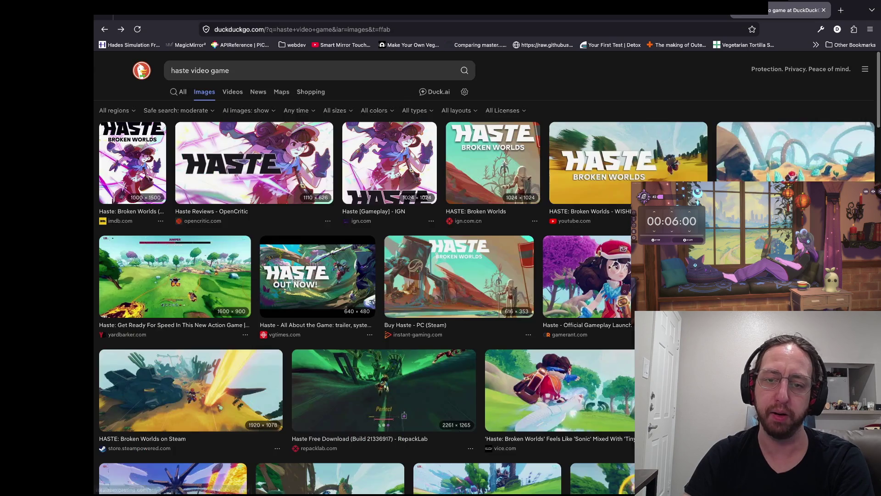
pyautogui.click(221, 74)
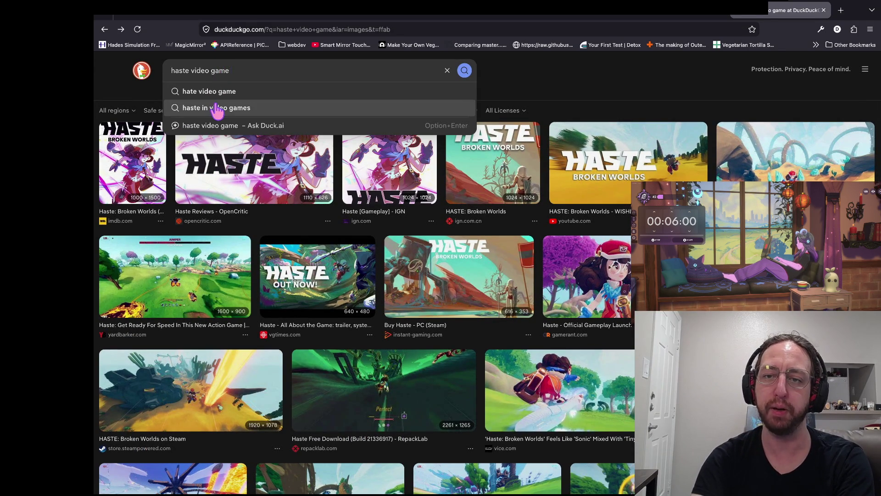
# Search images for 'haste video game shop' and preview The Best Items In Haste screenshot.
pyautogui.write(' shop')
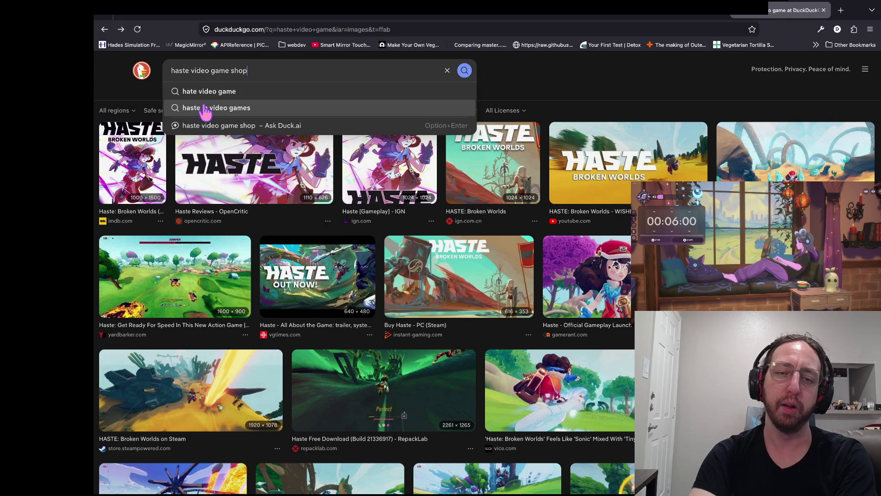
pyautogui.press('Return')
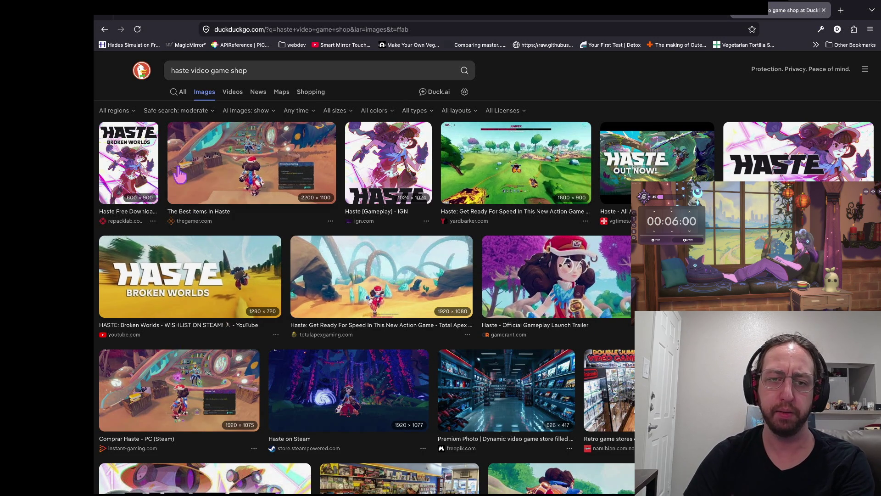
pyautogui.click(206, 192)
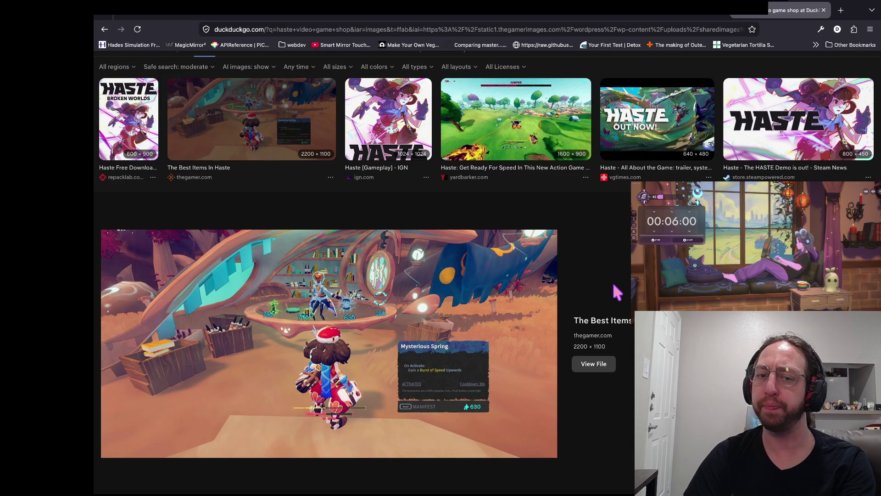
pyautogui.scroll(5, 220, 307)
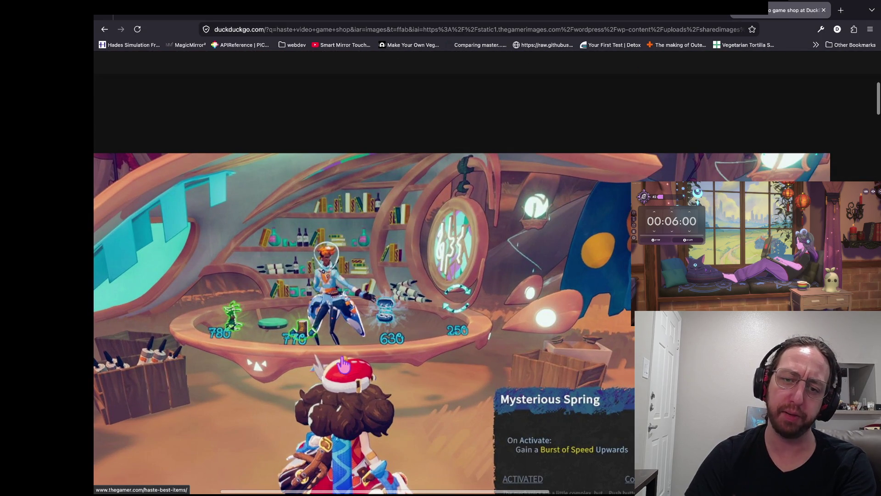
pyautogui.scroll(-5, 344, 364)
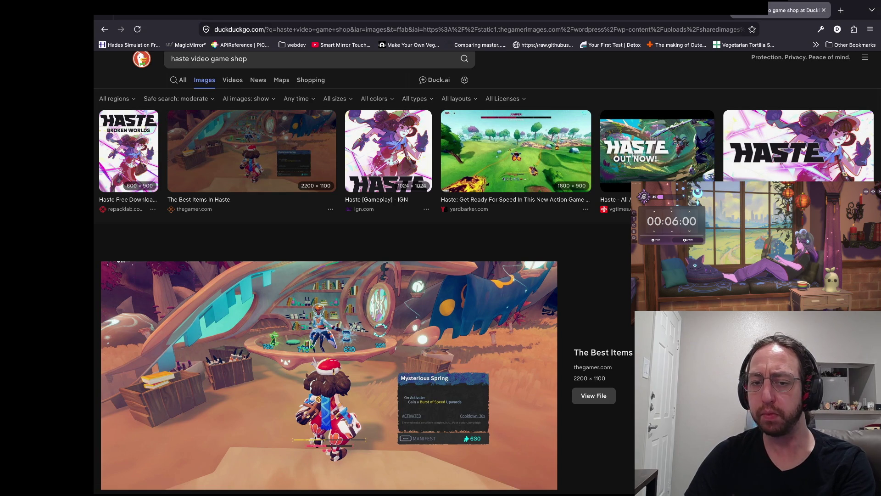
pyautogui.hotkey('alt', 'Left')
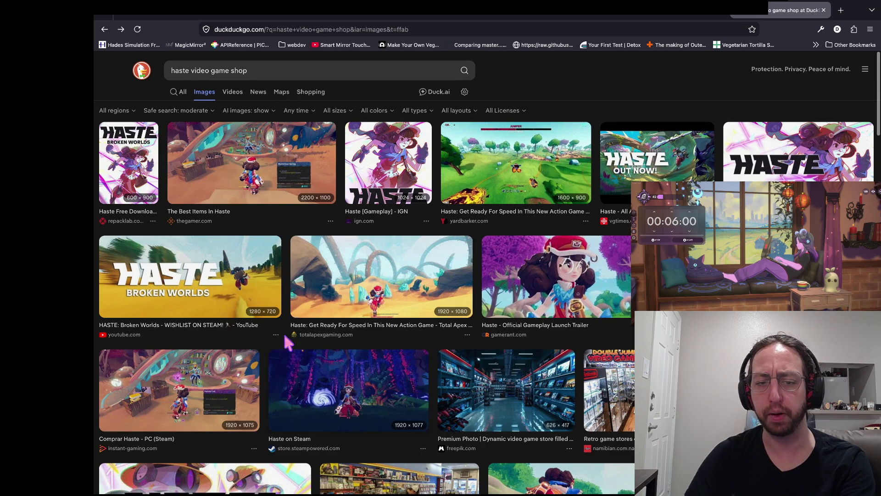
# Preview the Comprar Haste PC (Steam) and Haste: Get Ready For Speed images.
pyautogui.scroll(-2, 136, 413)
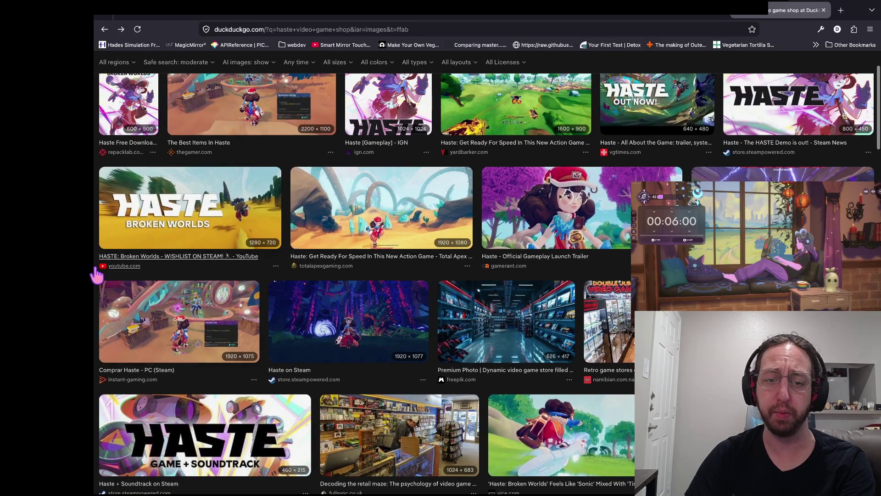
pyautogui.click(120, 312)
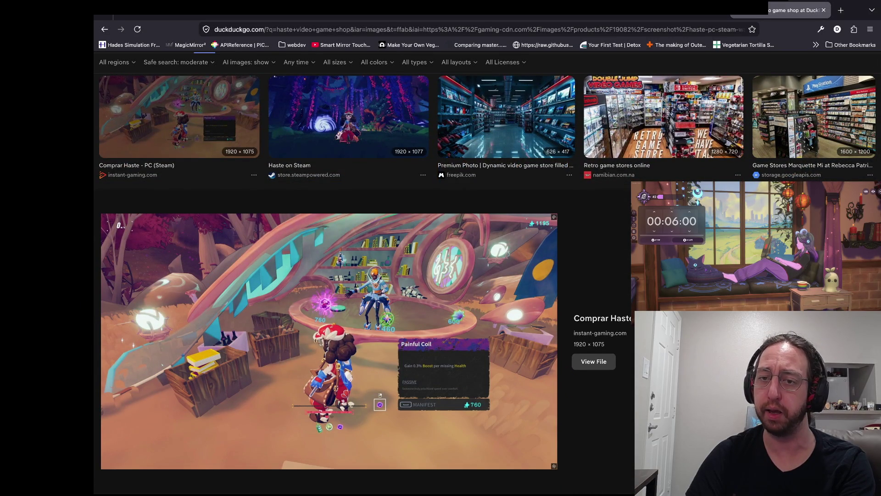
pyautogui.hotkey('alt', 'Left')
pyautogui.scroll(2, 179, 72)
pyautogui.click(179, 72)
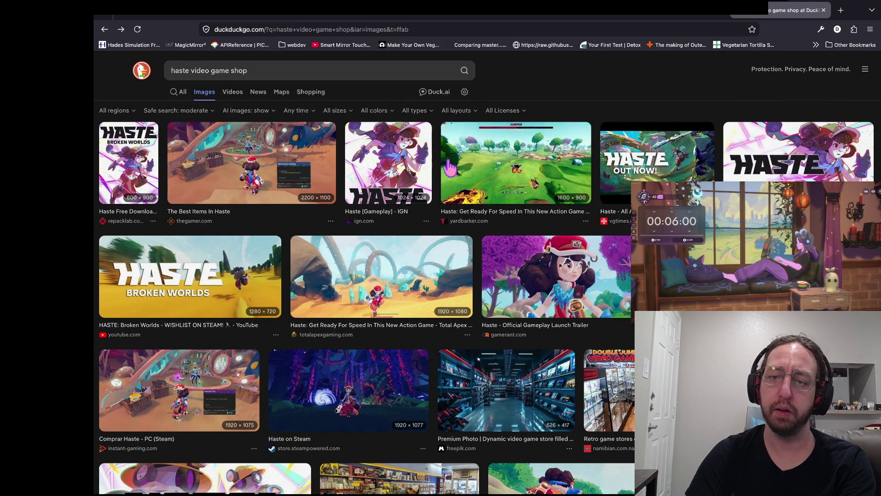
pyautogui.click(466, 193)
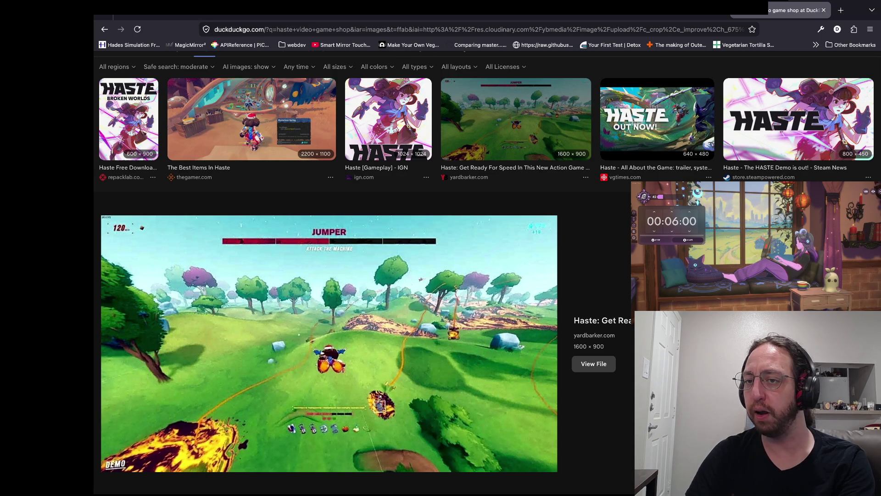
pyautogui.hotkey('alt', 'Left')
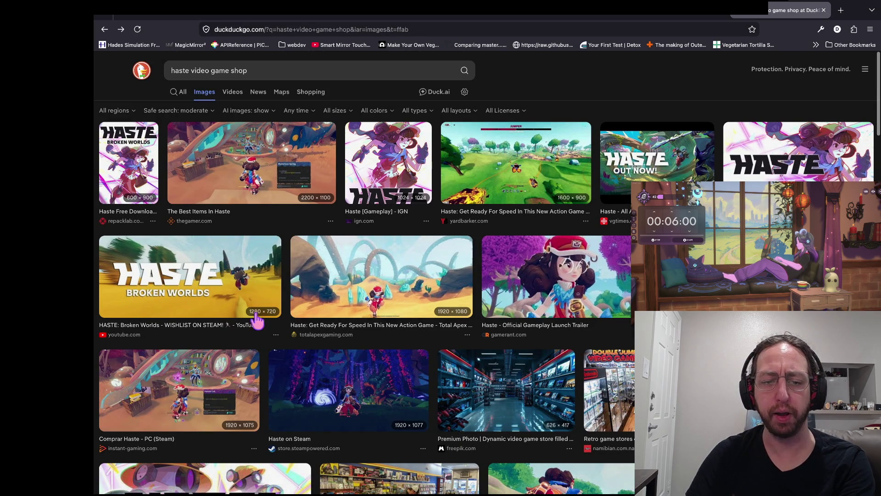
pyautogui.click(97, 400)
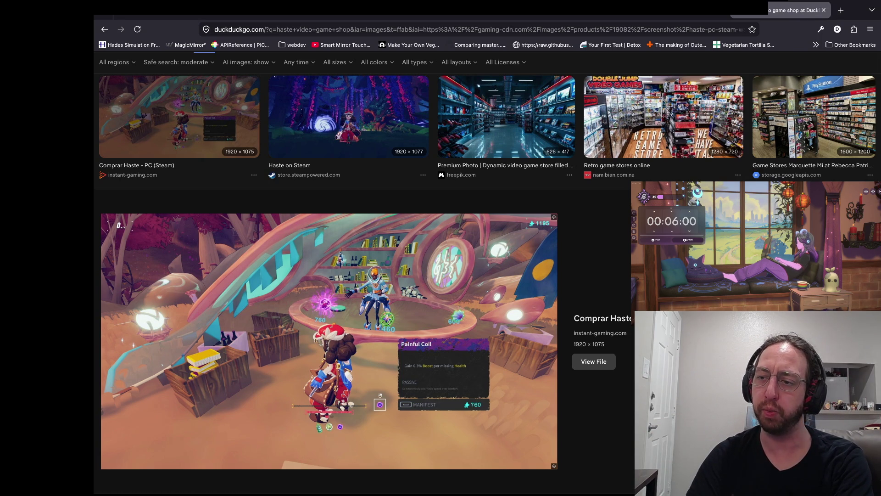
pyautogui.press('Escape')
# Preview the totalapexgaming Haste desert screenshot and the Haste on Steam screenshot.
pyautogui.scroll(-3, 328, 225)
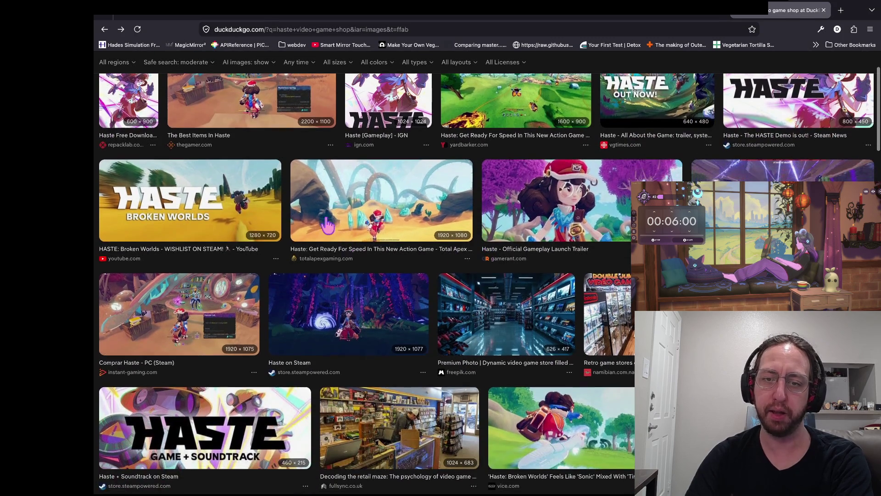
pyautogui.click(327, 224)
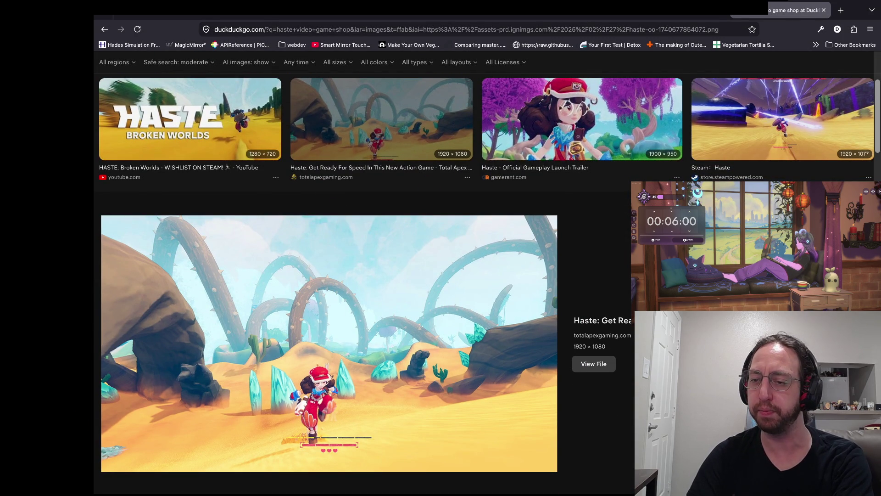
pyautogui.press('Escape')
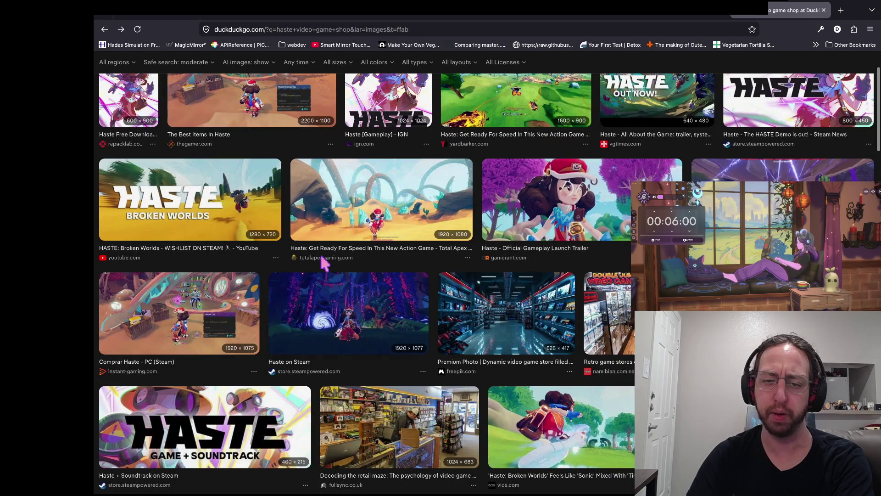
pyautogui.click(270, 311)
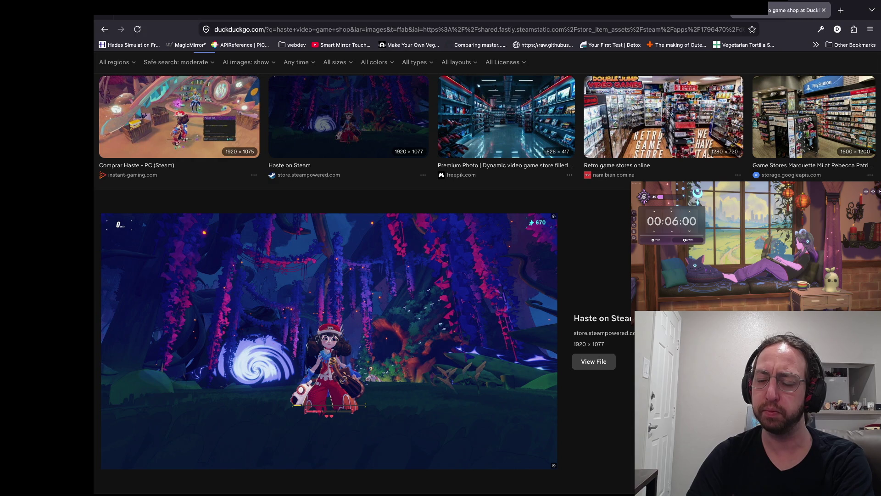
pyautogui.press('Escape')
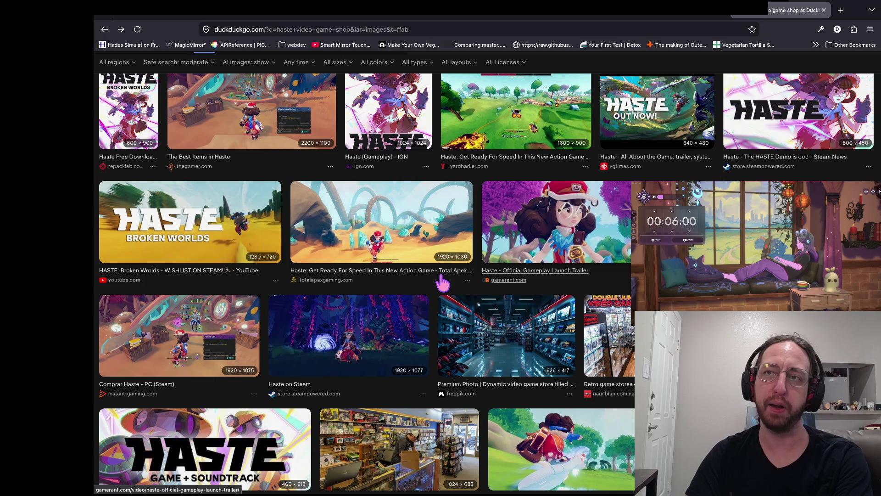
# Further down the results, preview the Haste Walkthrough map and HASTE: Broken Worlds images.
pyautogui.scroll(-2, 442, 284)
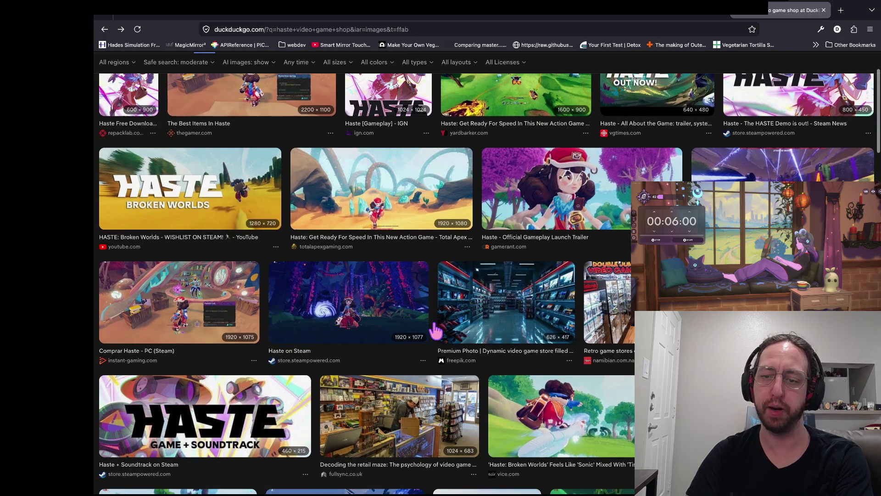
pyautogui.scroll(-3, 435, 329)
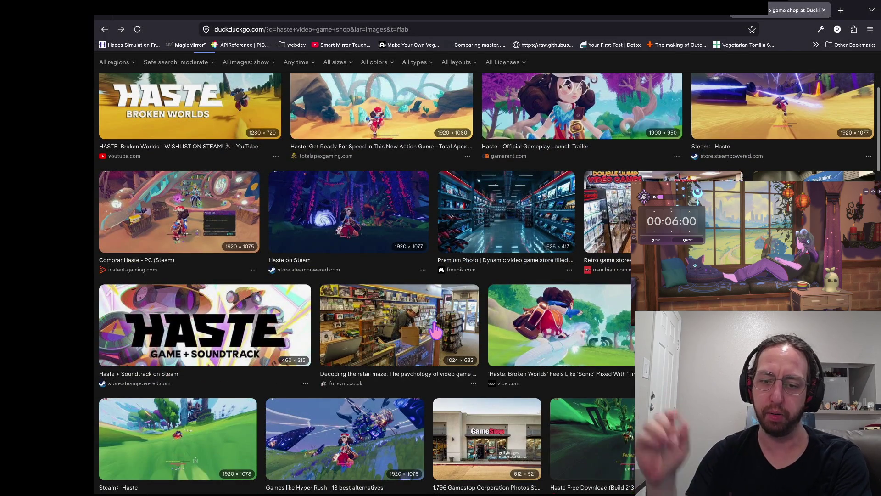
pyautogui.scroll(-5, 435, 329)
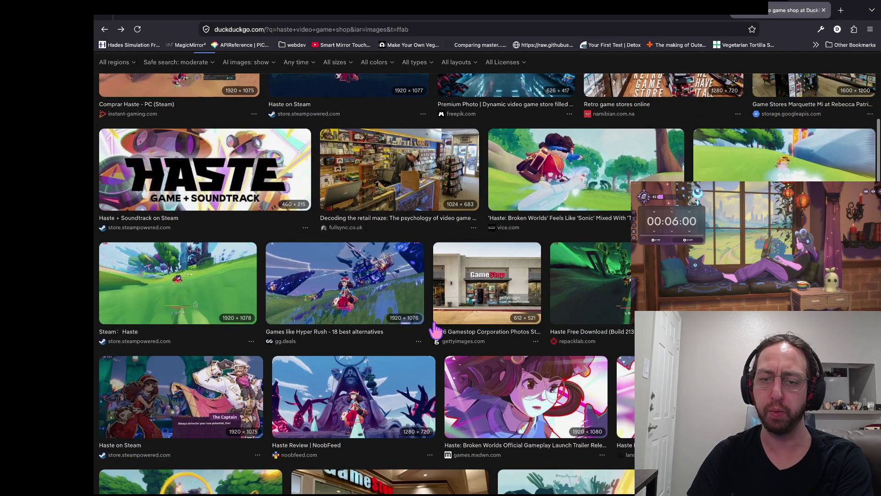
pyautogui.scroll(-7, 435, 329)
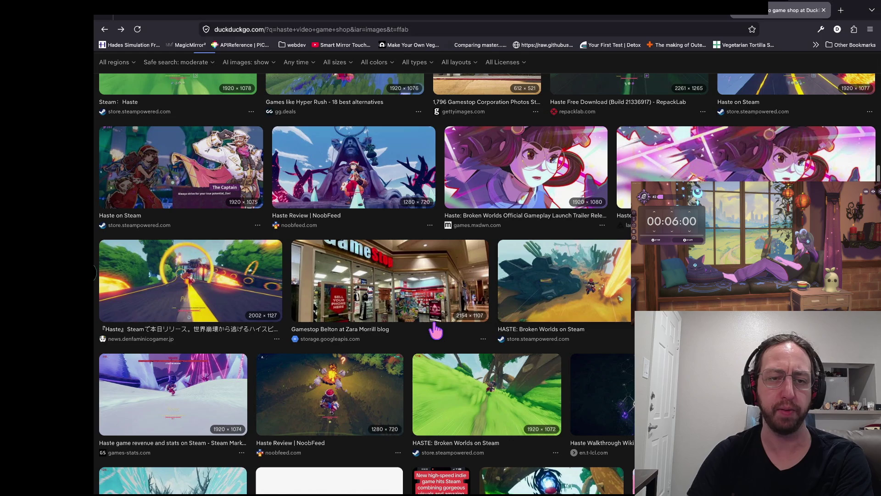
pyautogui.scroll(-4, 463, 307)
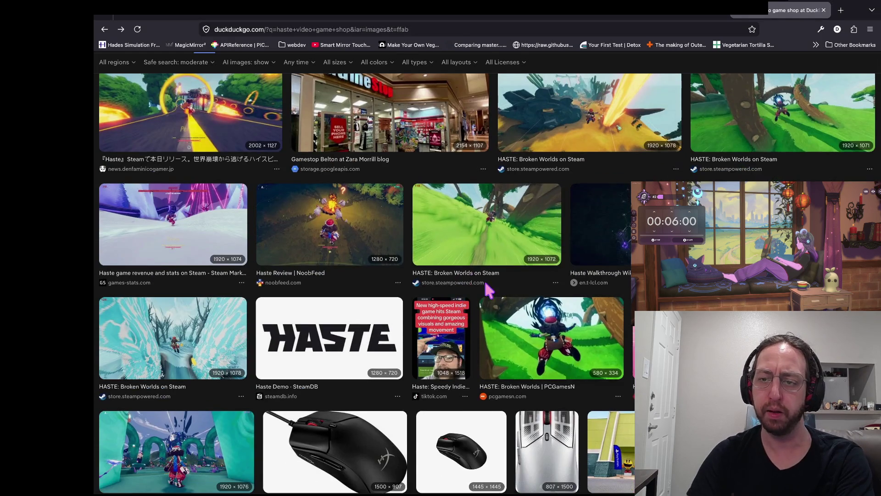
pyautogui.click(569, 235)
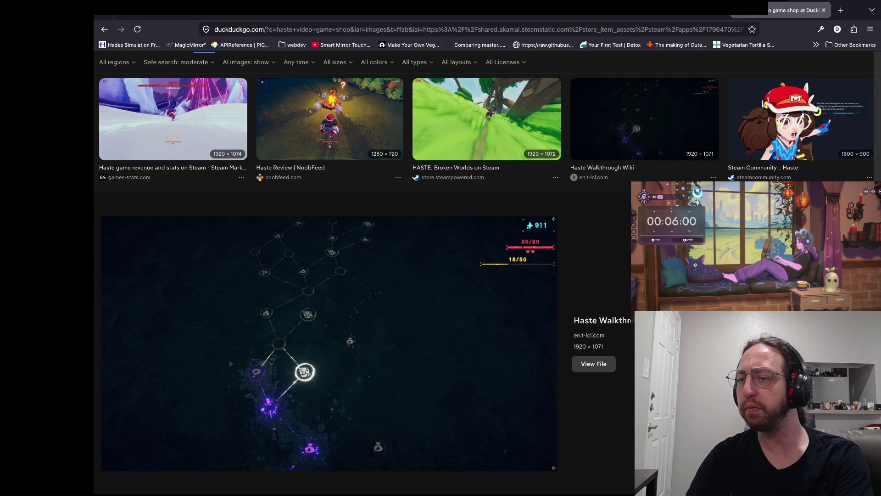
pyautogui.press('Escape')
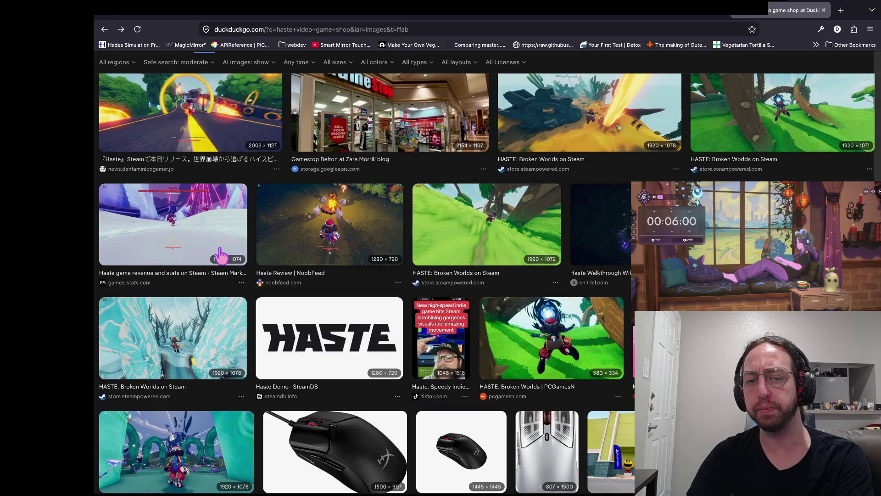
pyautogui.click(120, 342)
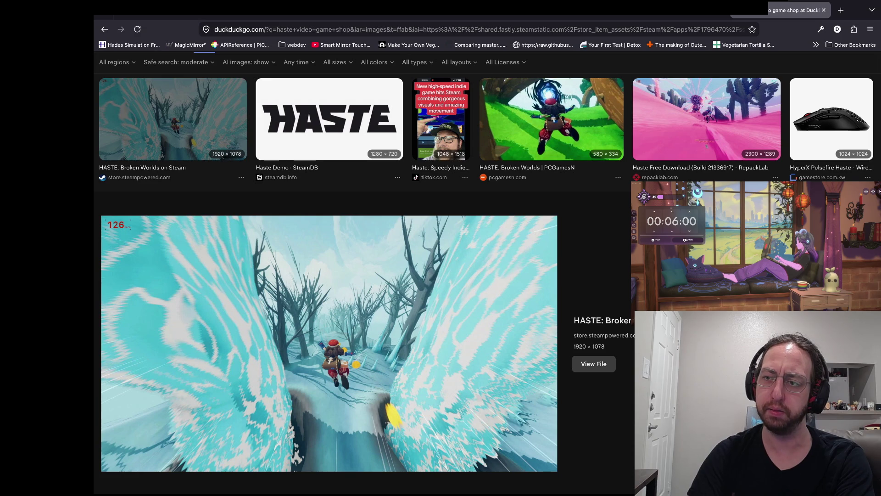
pyautogui.press('Escape')
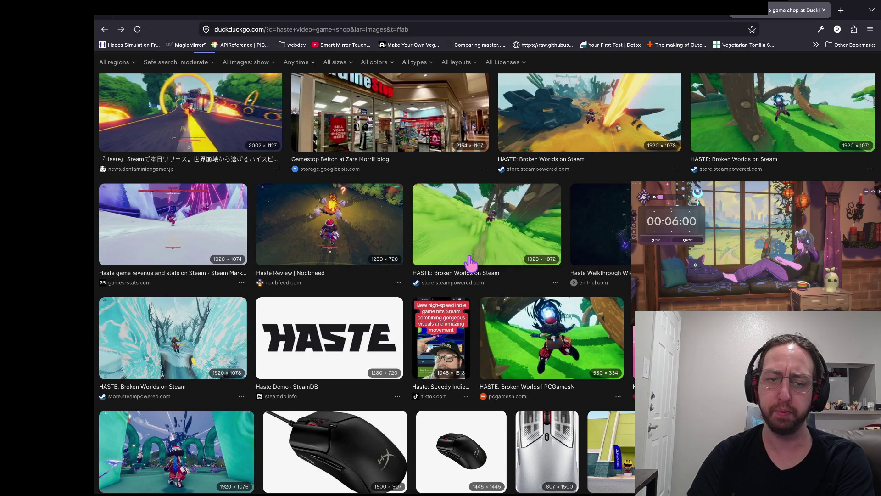
# Preview the Haste Magic trading card image, then close it.
pyautogui.scroll(-3, 488, 272)
pyautogui.scroll(-3, 557, 275)
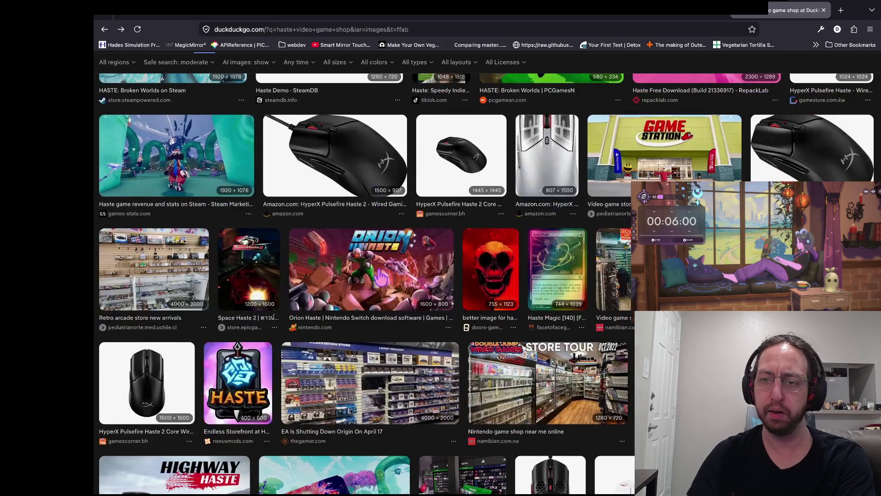
pyautogui.click(556, 273)
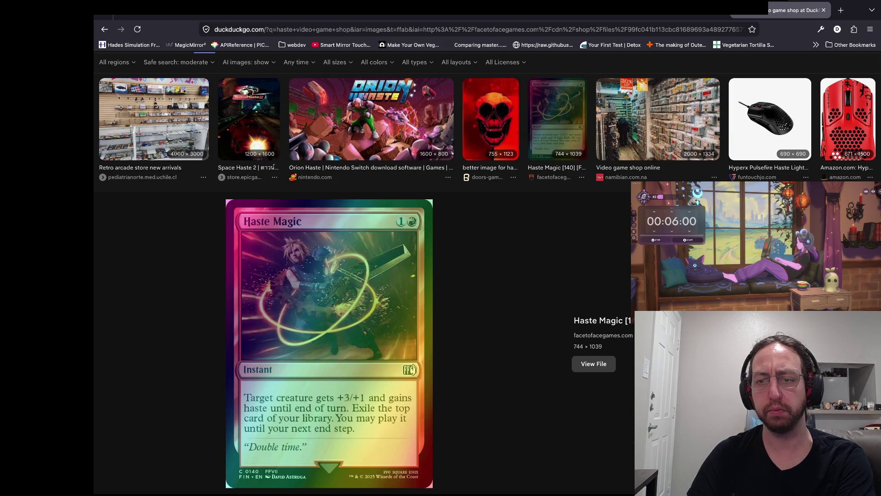
pyautogui.press('Escape')
pyautogui.scroll(10, 198, 270)
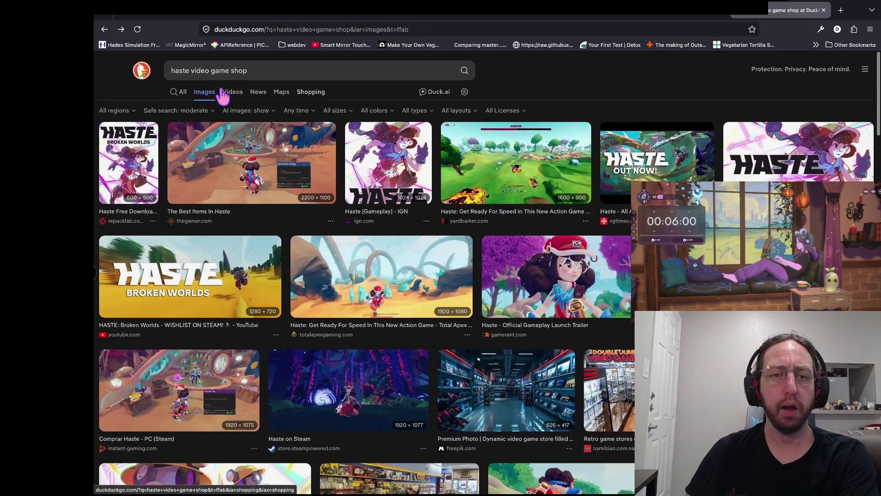
# Return to the earlier searches and drop 'ui' to search 'unique shop in video games'.
pyautogui.hotkey('alt', 'Left')
pyautogui.hotkey('alt', 'Left')
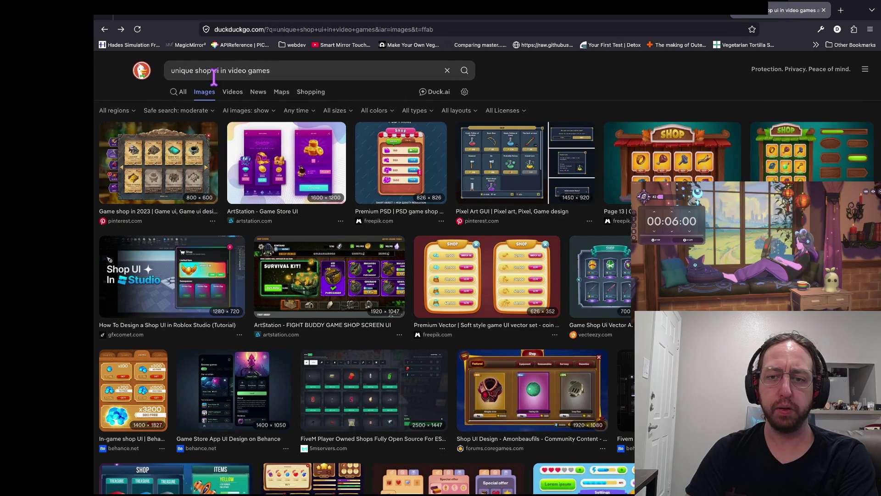
pyautogui.scroll(-5, 338, 390)
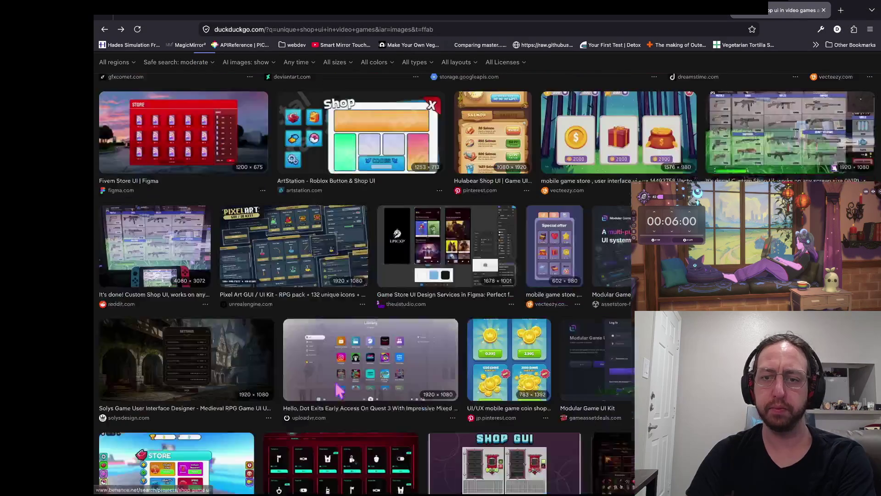
pyautogui.scroll(5, 339, 391)
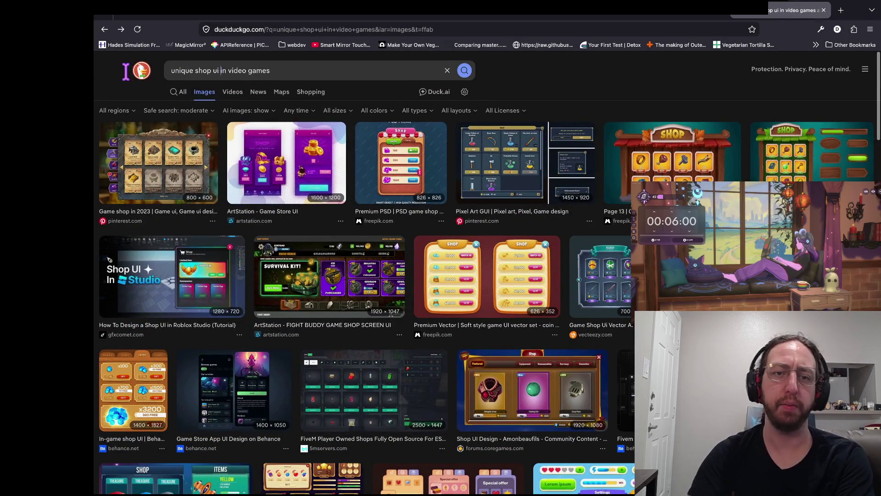
pyautogui.click(220, 70)
pyautogui.press('BackSpace')
pyautogui.press('BackSpace')
pyautogui.press('BackSpace')
pyautogui.press('Return')
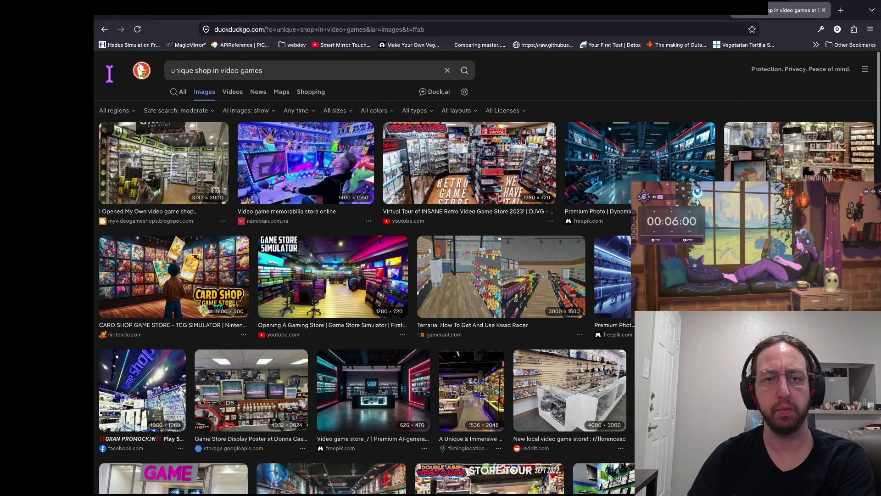
# Change the query to 'unique shops in video games' and rerun it.
pyautogui.click(303, 70)
pyautogui.hotkey('alt', 'Left')
pyautogui.hotkey('alt', 'Left')
pyautogui.hotkey('alt', 'Left')
pyautogui.press('Left')
pyautogui.write('s')
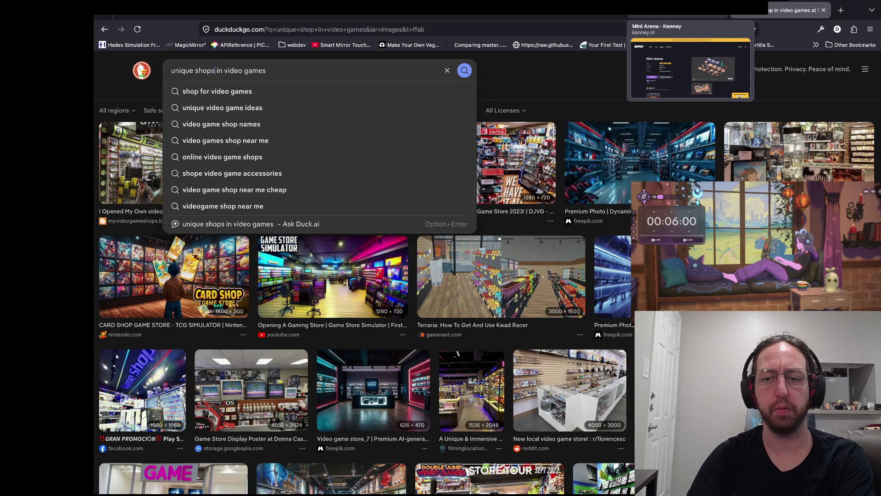
pyautogui.press('Return')
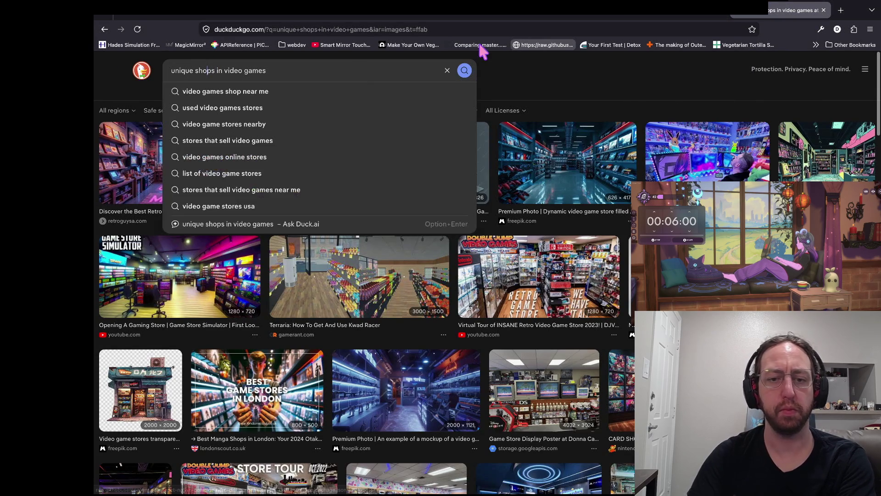
# Try the search with 'bazaar' added, then remove it and rerun.
pyautogui.write('bazaar')
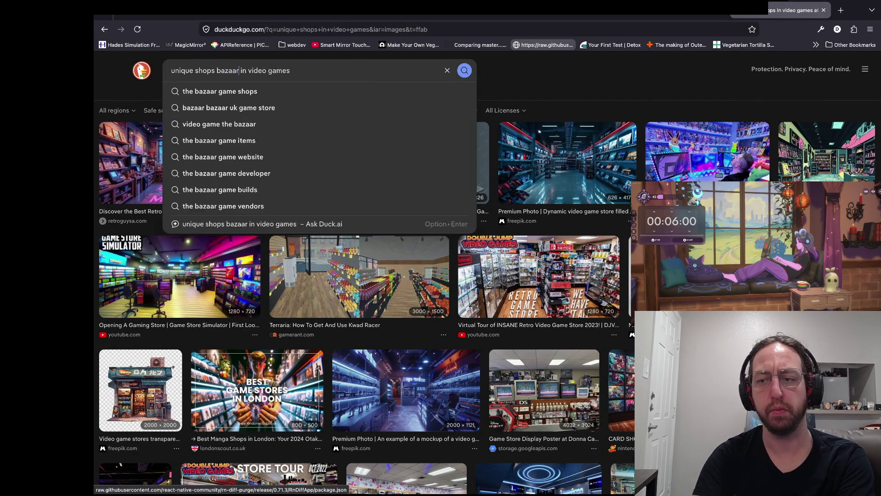
pyautogui.press('Return')
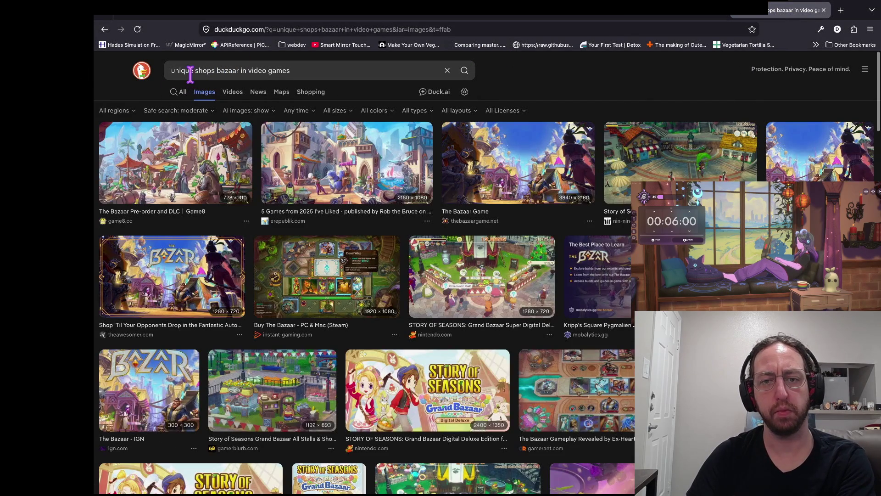
pyautogui.doubleClick(228, 70)
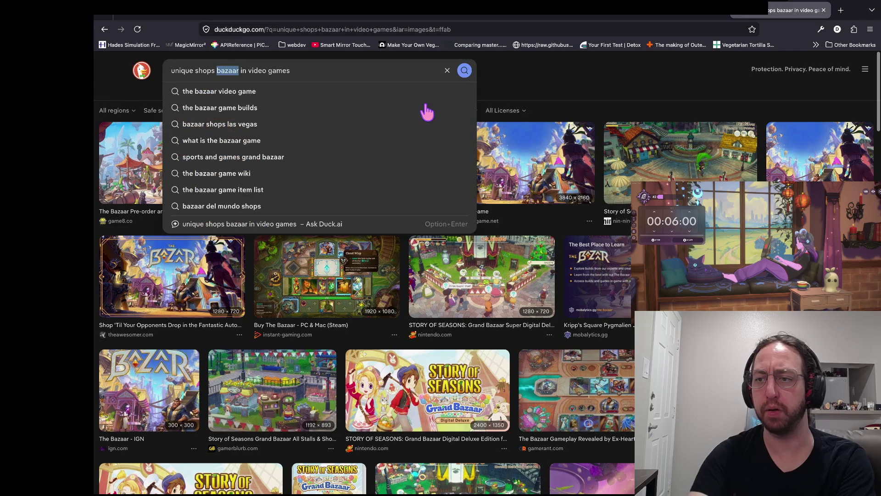
pyautogui.press('BackSpace')
pyautogui.press('Return')
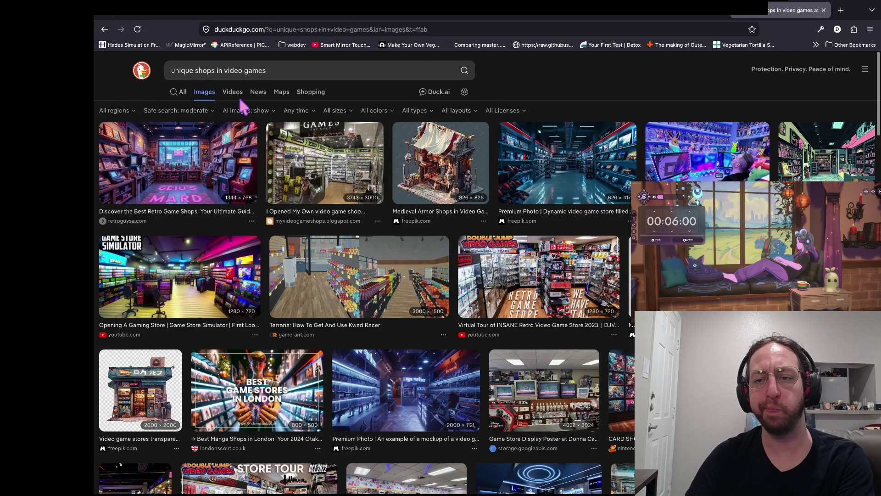
# Search images for 'unique shops menu in video games', then switch back to Godot.
pyautogui.scroll(-8, 459, 200)
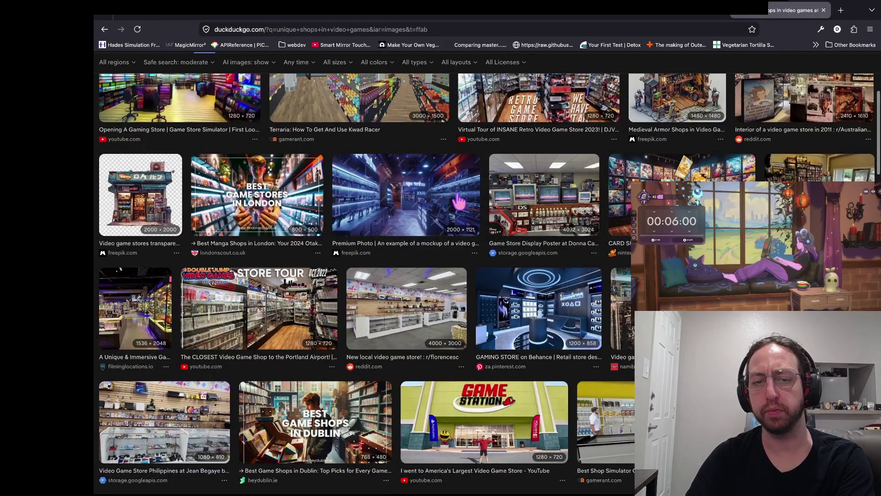
pyautogui.scroll(6, 184, 67)
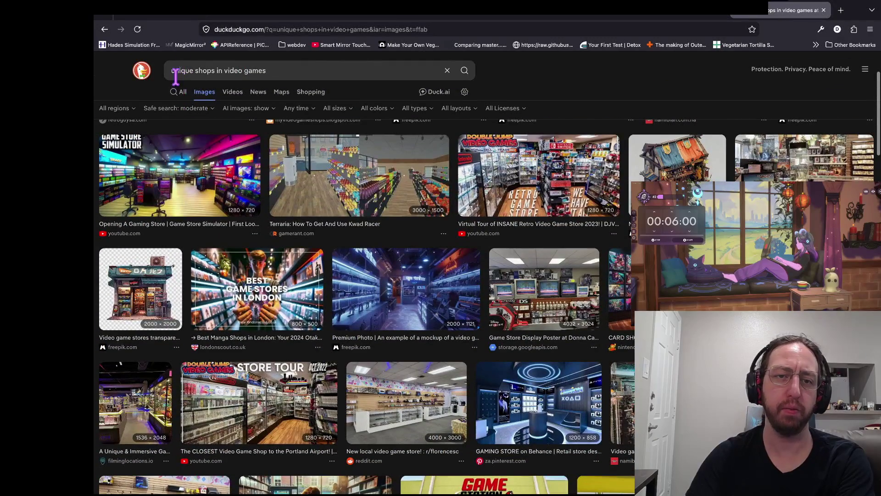
pyautogui.click(175, 77)
pyautogui.write('menu')
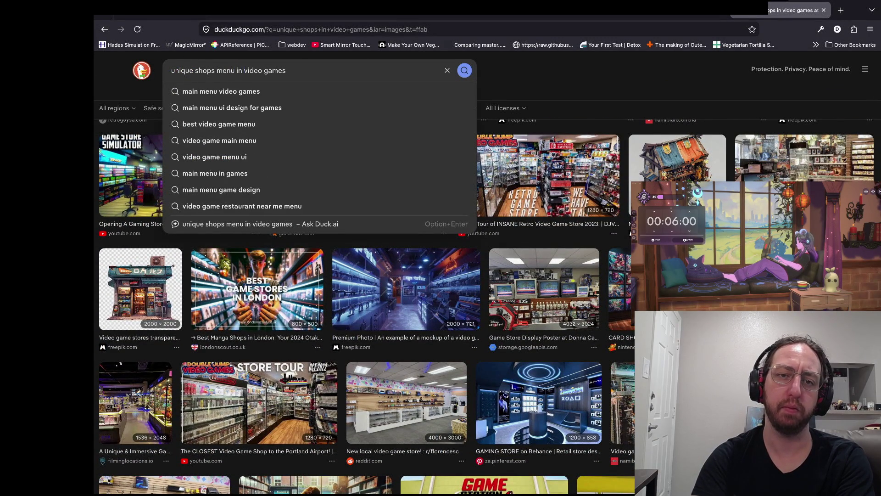
pyautogui.press('Return')
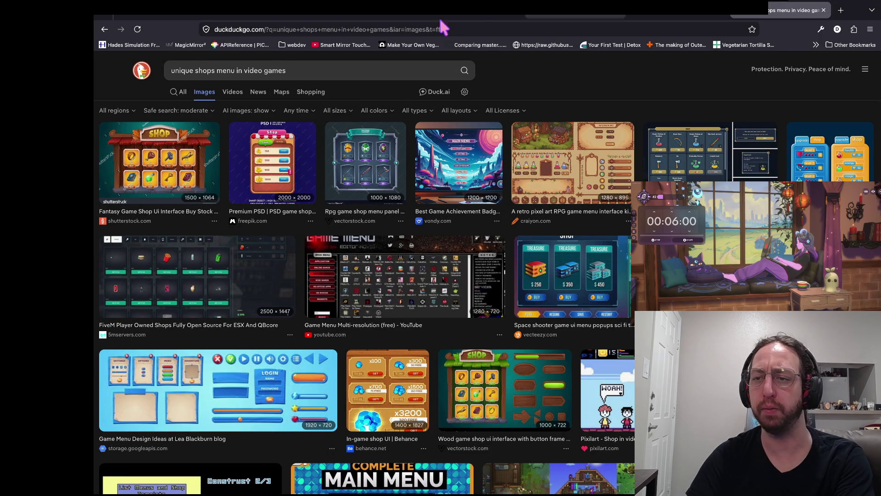
pyautogui.press('super+Tab')
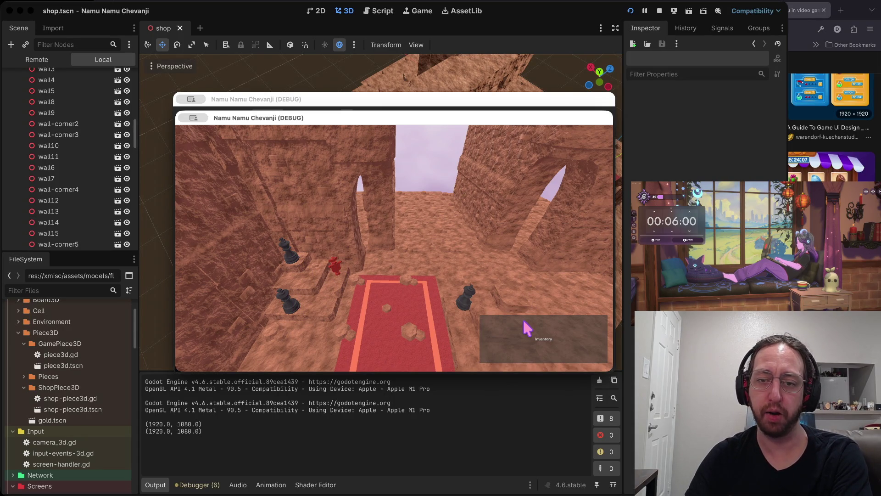
# Stop the game and select the four shop chess pieces, the red relic and the corner stairs.
pyautogui.click(660, 11)
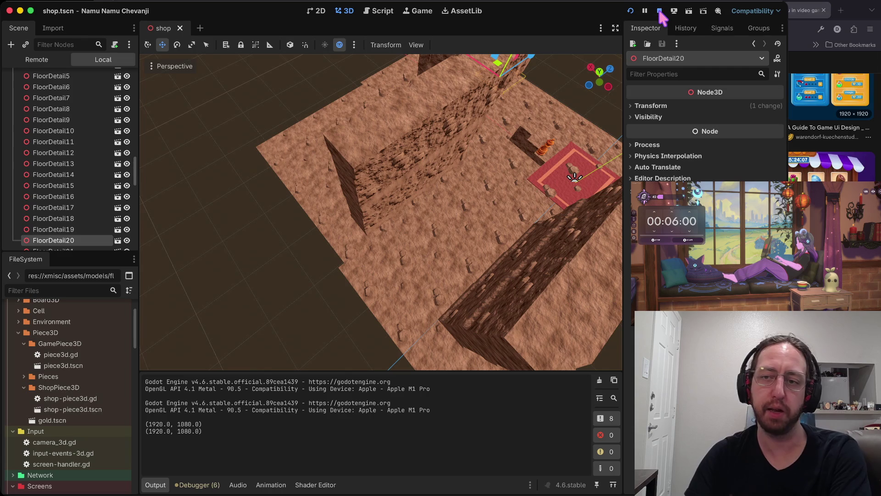
pyautogui.moveTo(381, 211)
pyautogui.mouseDown()
pyautogui.moveTo(321, 220)
pyautogui.moveTo(349, 216)
pyautogui.moveTo(316, 197)
pyautogui.moveTo(321, 238)
pyautogui.moveTo(330, 202)
pyautogui.moveTo(332, 243)
pyautogui.mouseUp()
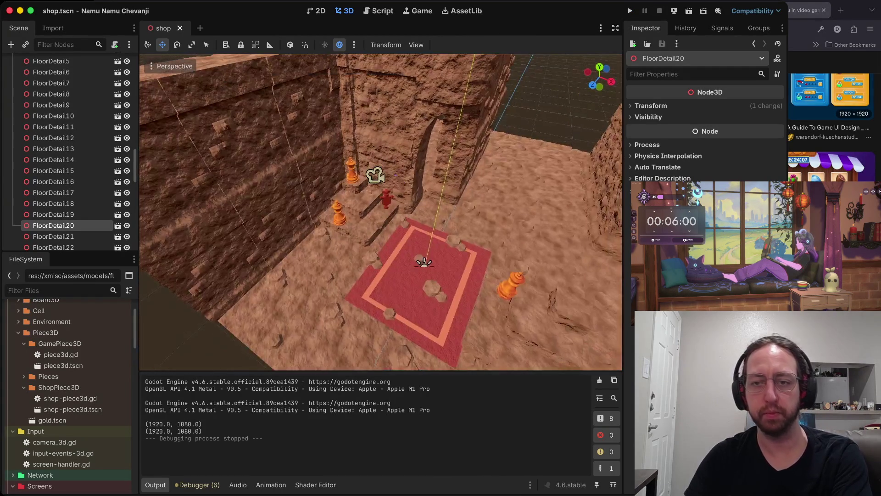
pyautogui.click(339, 223)
pyautogui.click(387, 205)
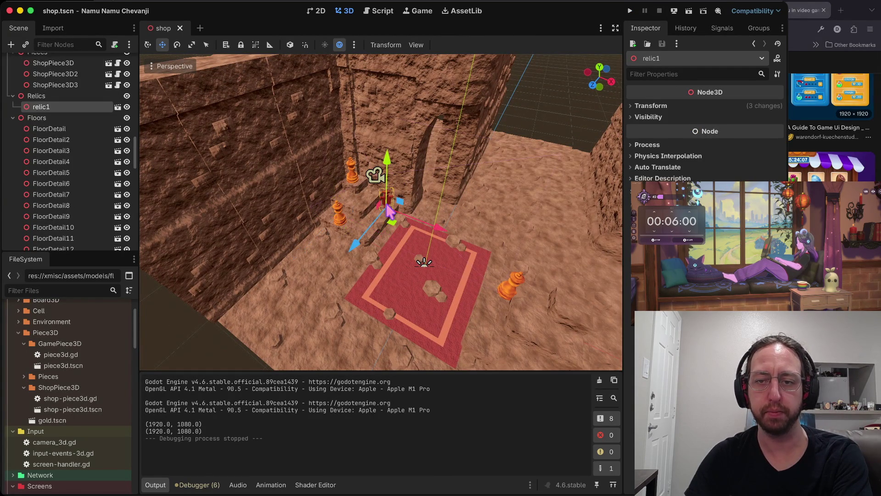
pyautogui.keyDown('shift'); pyautogui.click(355, 177); pyautogui.keyUp('shift')
pyautogui.keyDown('shift'); pyautogui.click(338, 215); pyautogui.keyUp('shift')
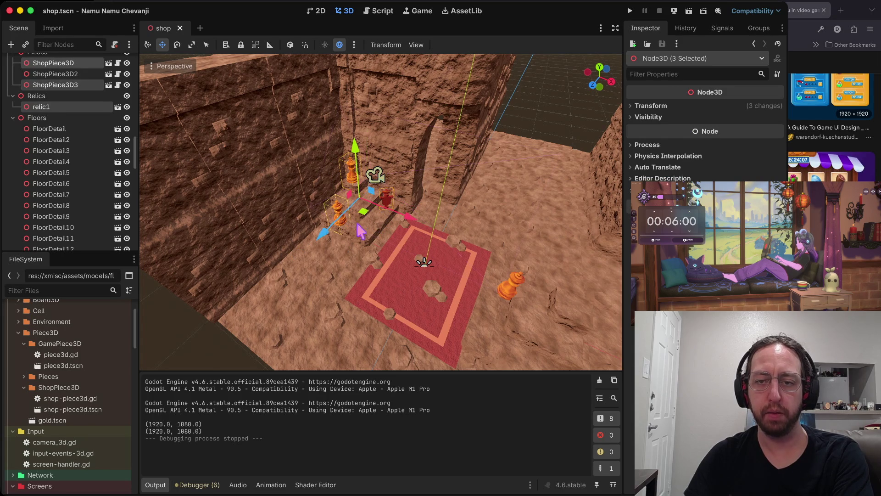
pyautogui.keyDown('shift'); pyautogui.click(402, 237); pyautogui.keyUp('shift')
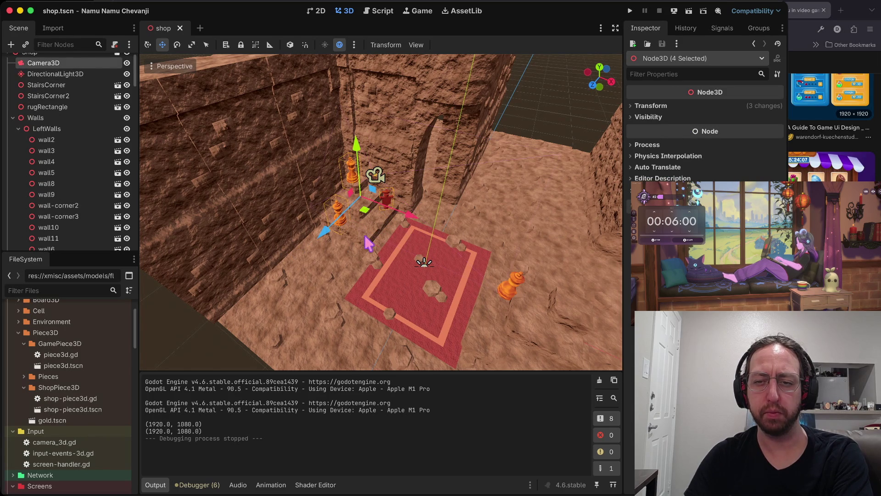
pyautogui.keyDown('shift'); pyautogui.click(374, 225); pyautogui.keyUp('shift')
# Scale the selection down to about 0.52 and move it right and up.
pyautogui.press('r')
pyautogui.moveTo(364, 210); pyautogui.dragTo(372, 203)
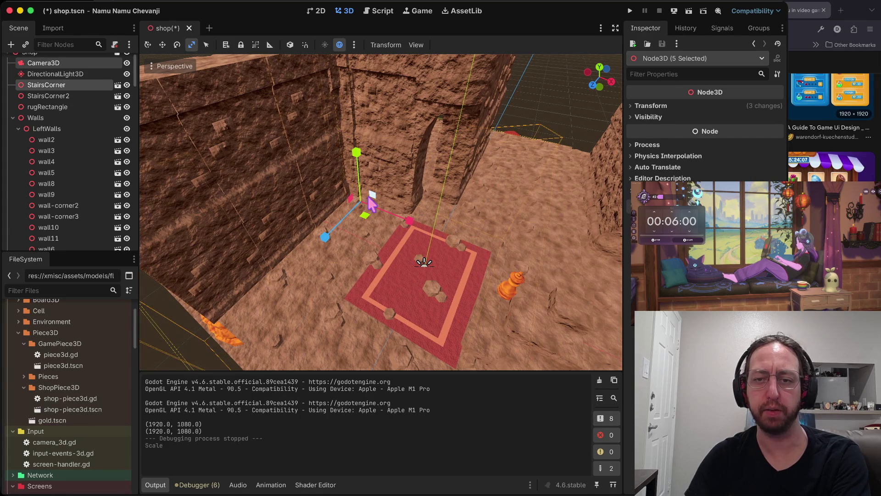
pyautogui.press('super+z')
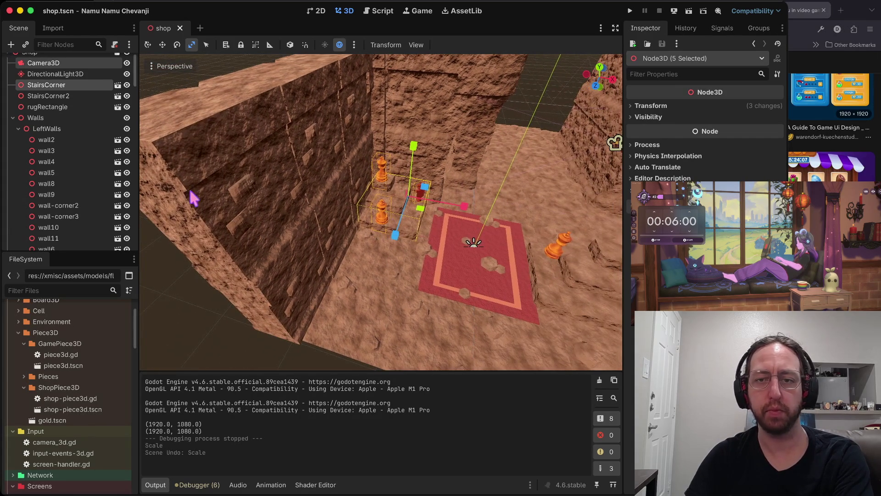
pyautogui.moveTo(410, 200); pyautogui.dragTo(551, 212)
pyautogui.press('w')
pyautogui.moveTo(527, 177); pyautogui.dragTo(528, 138)
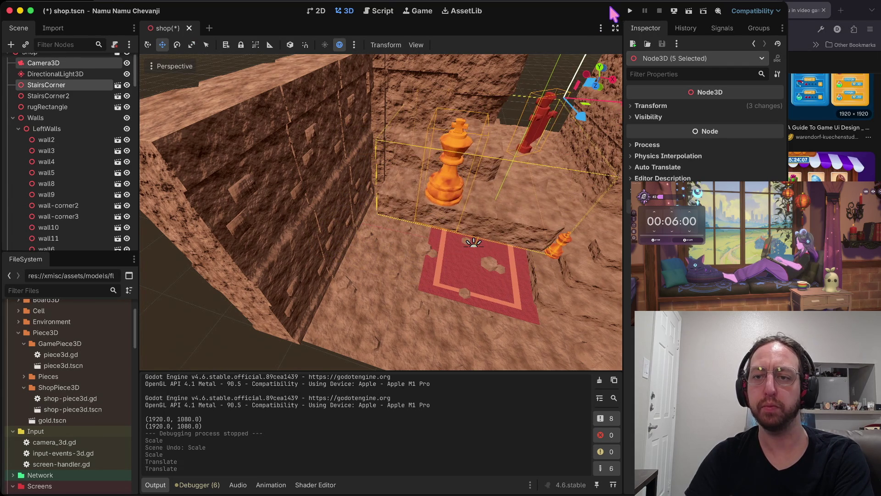
pyautogui.scroll(10, 381, 211)
pyautogui.scroll(-5, 518, 167)
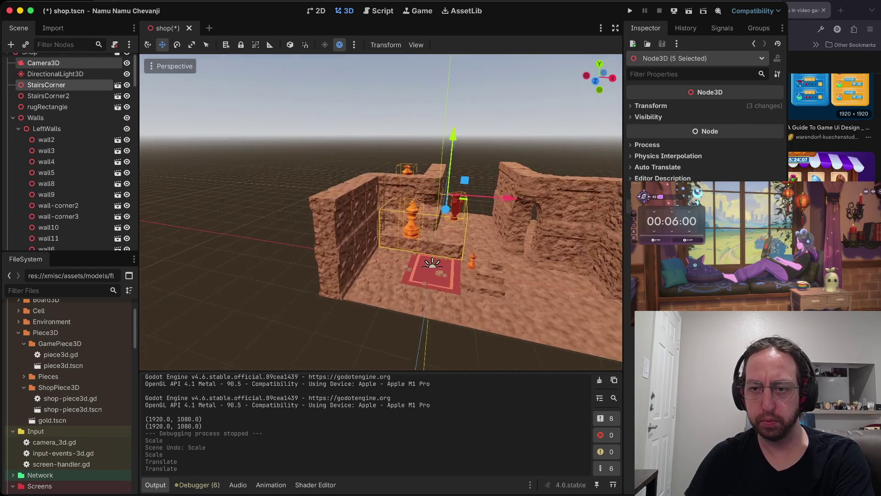
# Lower the stair group along Y and slide it left along X.
pyautogui.moveTo(457, 156)
pyautogui.mouseDown()
pyautogui.moveTo(447, 184)
pyautogui.moveTo(444, 168)
pyautogui.mouseUp()
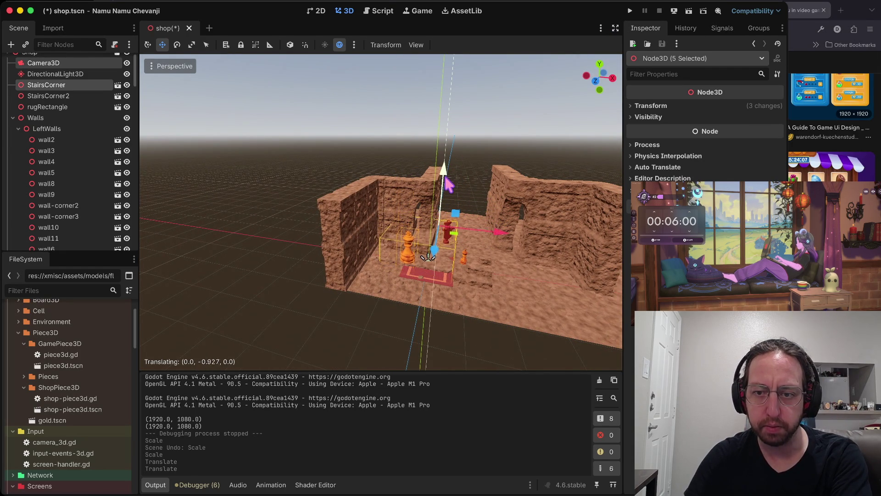
pyautogui.moveTo(447, 174); pyautogui.dragTo(448, 174)
pyautogui.moveTo(500, 222); pyautogui.dragTo(444, 225)
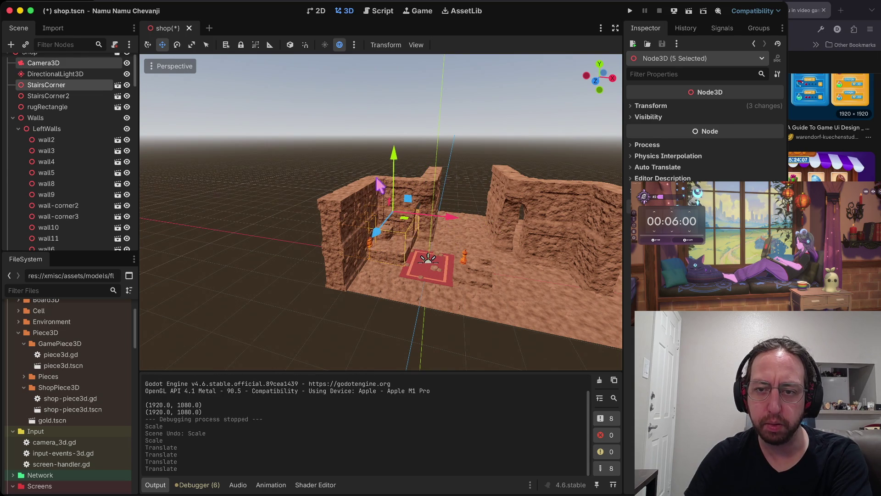
pyautogui.moveTo(381, 239); pyautogui.dragTo(372, 252)
pyautogui.moveTo(443, 238); pyautogui.dragTo(443, 238)
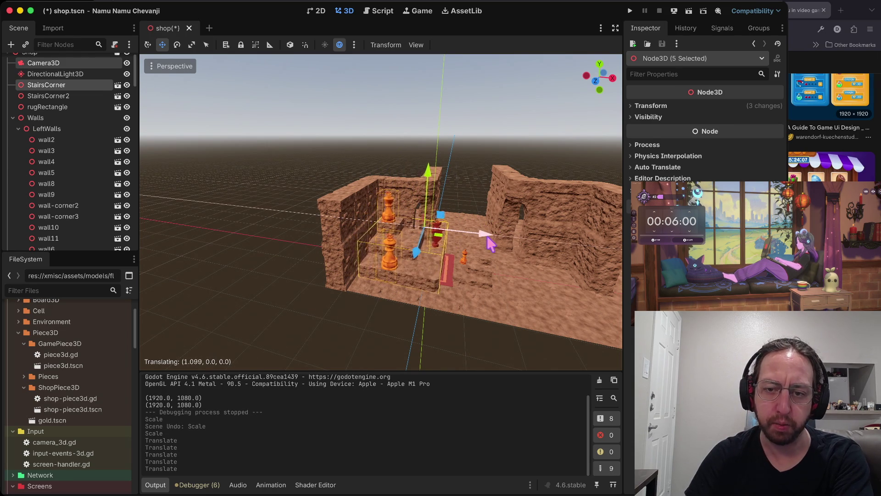
pyautogui.moveTo(482, 247); pyautogui.dragTo(483, 247)
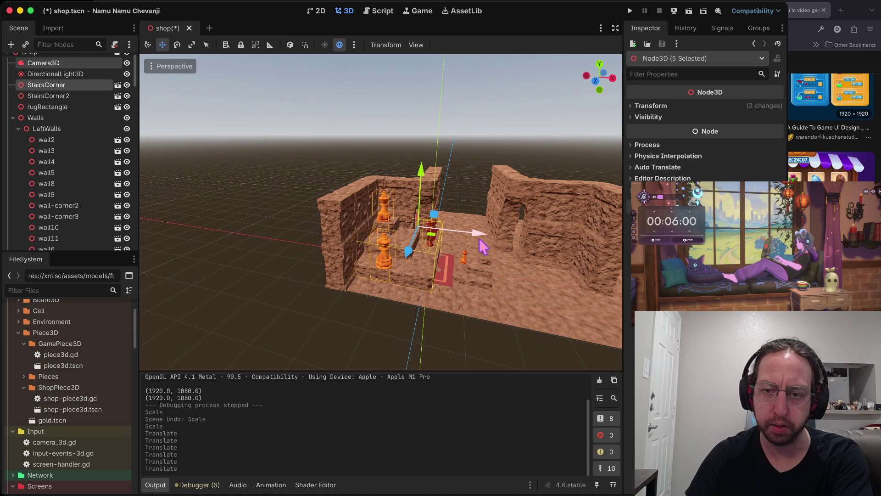
pyautogui.moveTo(406, 247); pyautogui.dragTo(403, 246)
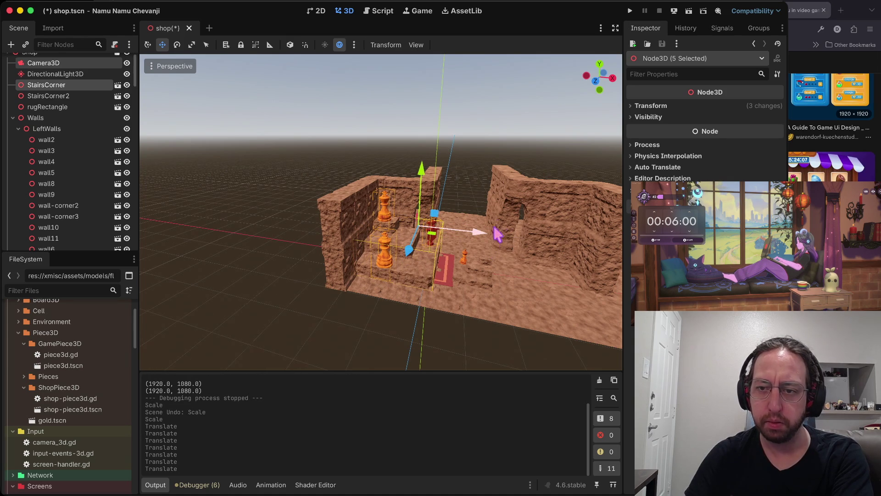
pyautogui.click(509, 85)
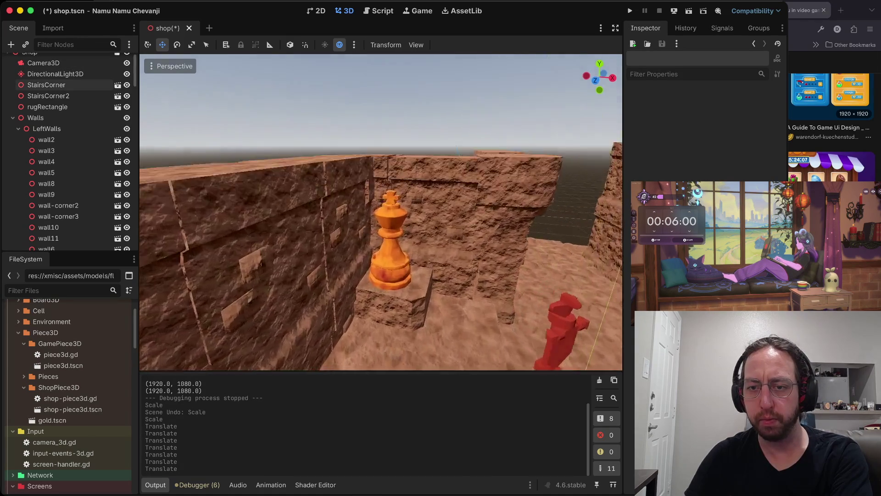
# Shrink the floor chess piece and stair block slightly and move them left toward the wall.
pyautogui.scroll(-3, 508, 88)
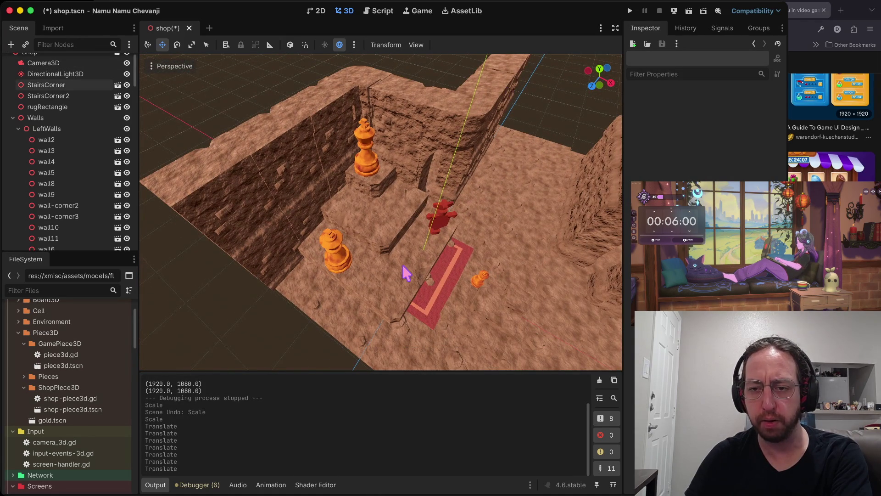
pyautogui.click(349, 270)
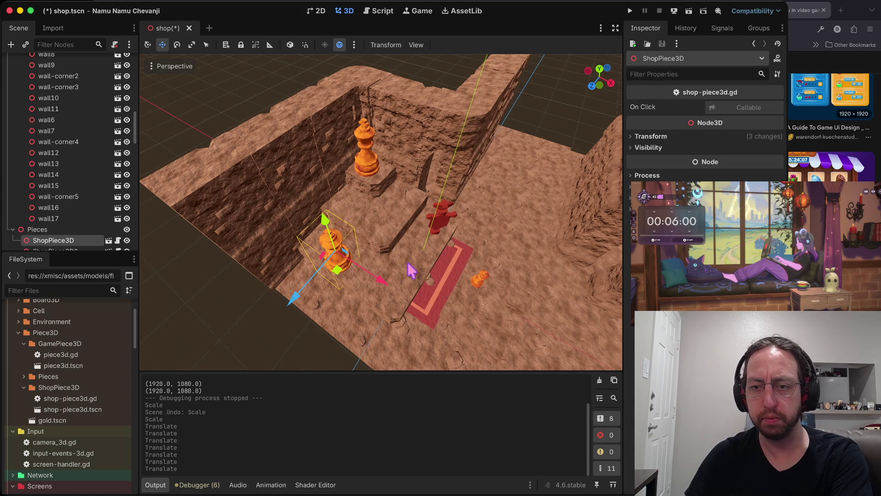
pyautogui.keyDown('shift'); pyautogui.click(422, 254); pyautogui.keyUp('shift')
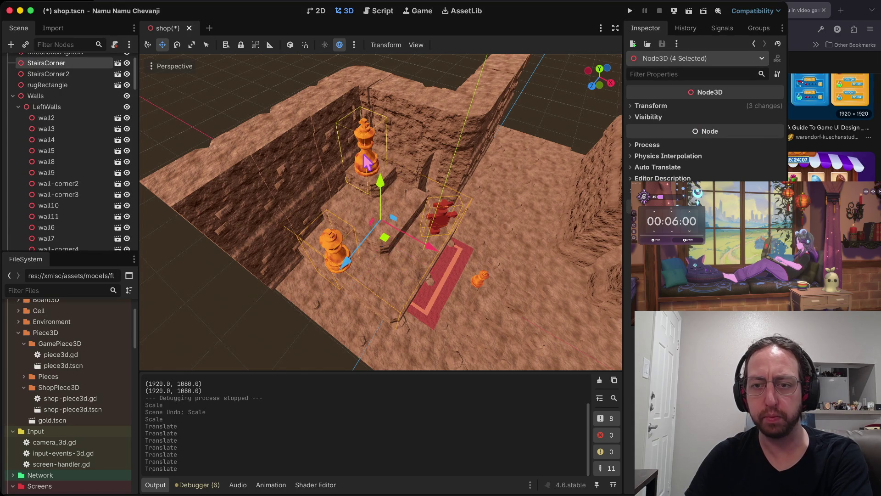
pyautogui.moveTo(384, 226); pyautogui.dragTo(385, 226)
pyautogui.hotkey('ctrl', 'z')
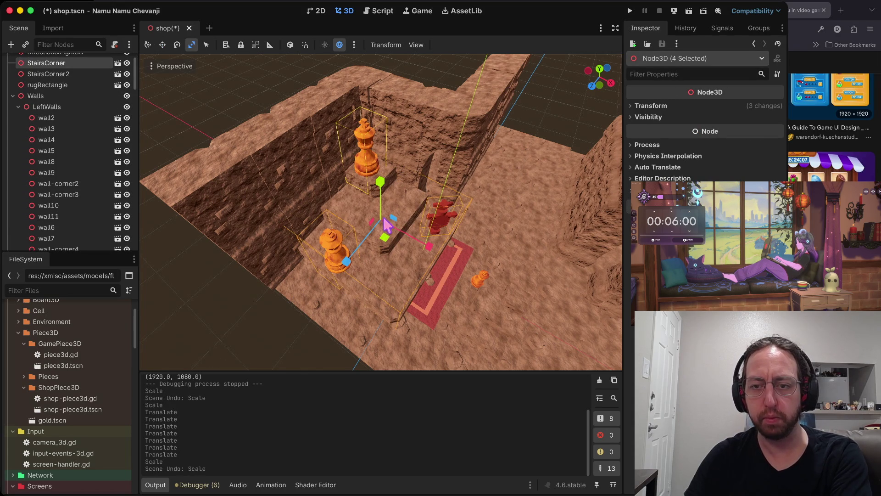
pyautogui.hscroll(5, 385, 225)
pyautogui.moveTo(300, 228)
pyautogui.mouseDown()
pyautogui.moveTo(376, 291)
pyautogui.moveTo(301, 227)
pyautogui.mouseUp()
pyautogui.hscroll(-5, 380, 211)
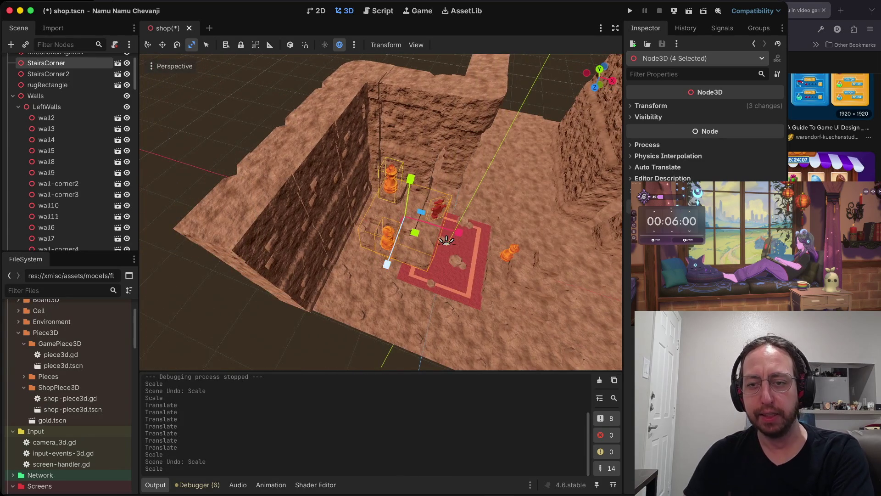
pyautogui.hscroll(-5, 385, 202)
pyautogui.press('w')
pyautogui.moveTo(395, 247)
pyautogui.mouseDown()
pyautogui.moveTo(372, 250)
pyautogui.moveTo(357, 266)
pyautogui.mouseUp()
pyautogui.press('e')
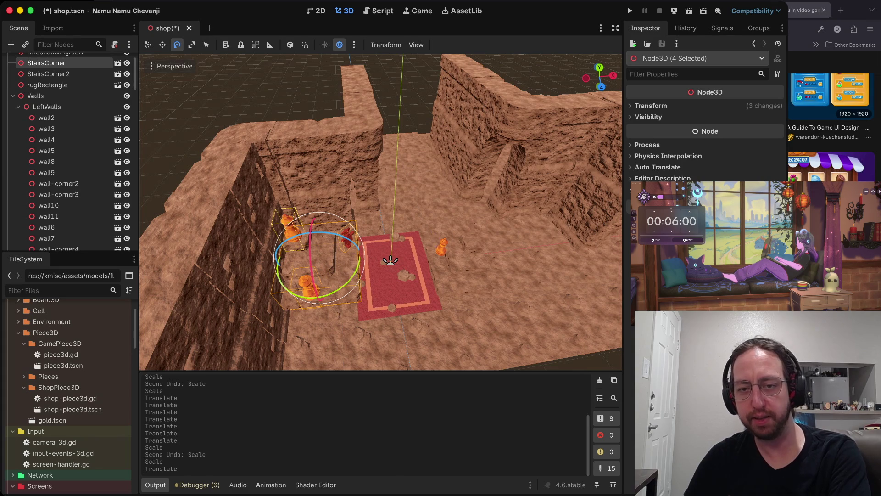
pyautogui.scroll(10, 434, 238)
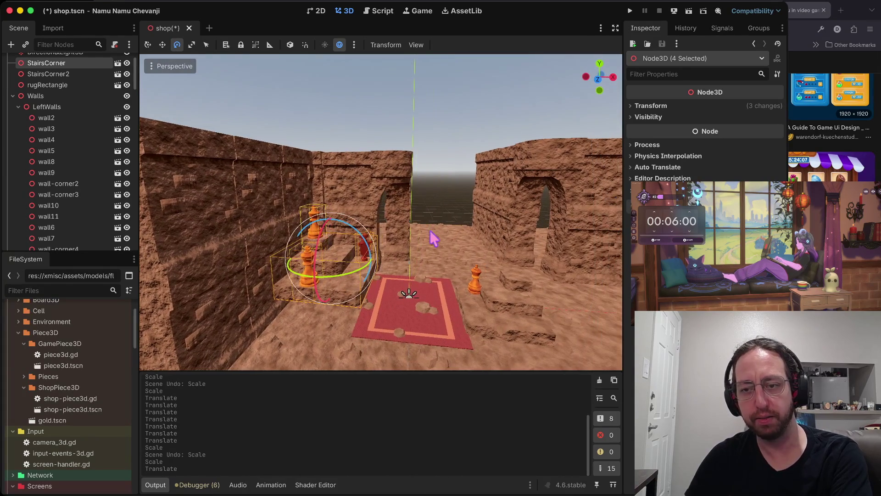
# Try moving the right orange piece beside the other pieces, then undo both moves.
pyautogui.click(464, 211)
pyautogui.click(474, 287)
pyautogui.press('w')
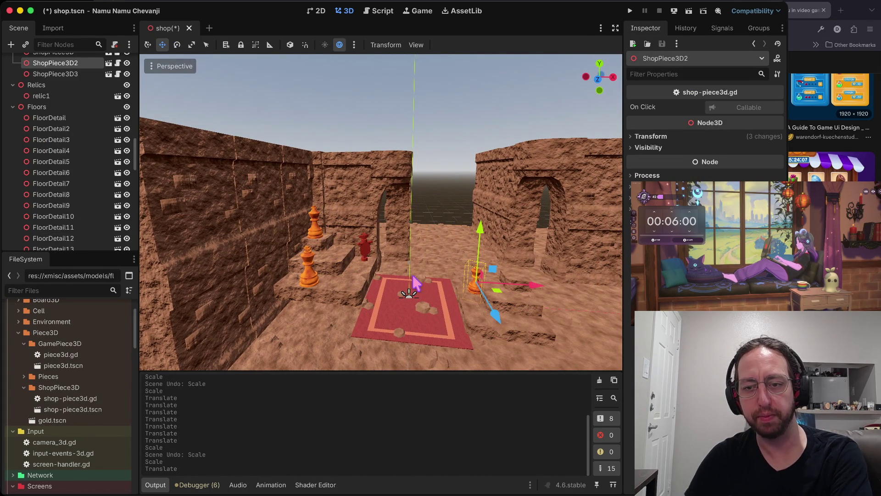
pyautogui.scroll(-5, 415, 282)
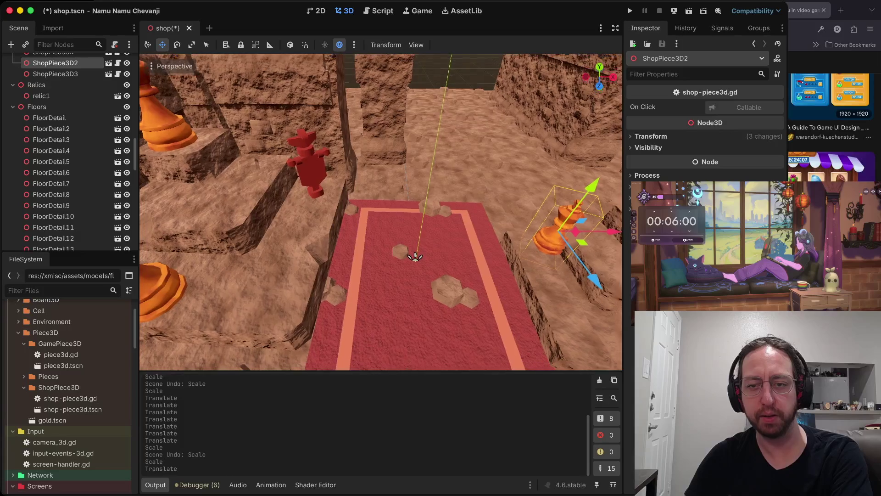
pyautogui.moveTo(528, 240); pyautogui.dragTo(344, 236)
pyautogui.moveTo(274, 169); pyautogui.dragTo(277, 113)
pyautogui.hotkey('ctrl', 'z')
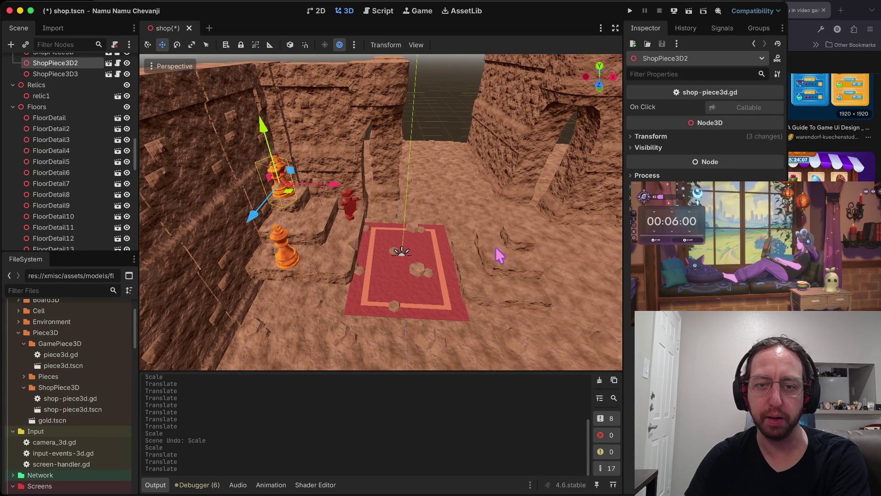
pyautogui.hotkey('ctrl', 'z')
# Select the stair block with its three chess pieces and slide the group back along Z.
pyautogui.click(290, 190)
pyautogui.keyDown('shift'); pyautogui.click(287, 259); pyautogui.keyUp('shift')
pyautogui.keyDown('shift'); pyautogui.click(328, 238); pyautogui.keyUp('shift')
pyautogui.keyDown('shift'); pyautogui.click(351, 210); pyautogui.keyUp('shift')
pyautogui.moveTo(315, 232)
pyautogui.mouseDown()
pyautogui.moveTo(301, 221)
pyautogui.moveTo(379, 229)
pyautogui.mouseUp()
pyautogui.press('r')
pyautogui.press('w')
pyautogui.moveTo(301, 272); pyautogui.dragTo(312, 256)
# Move the red rug to the right and back along Z.
pyautogui.click(444, 319)
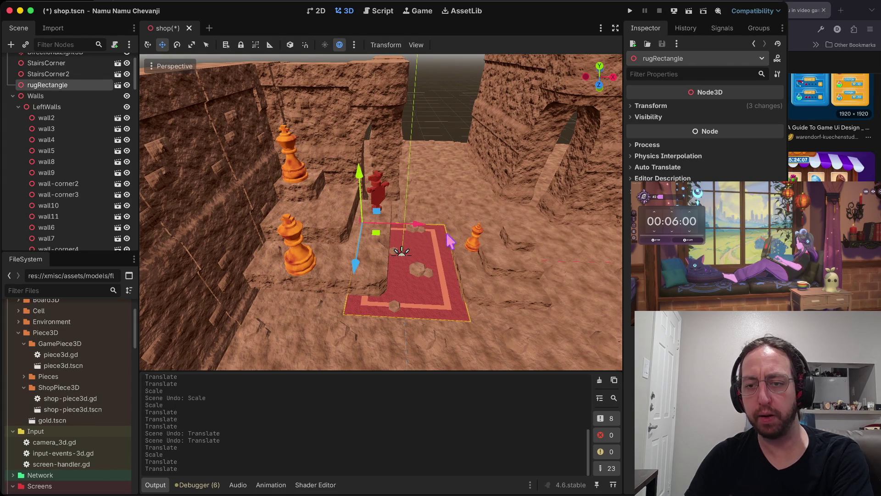
pyautogui.moveTo(430, 233); pyautogui.dragTo(454, 232)
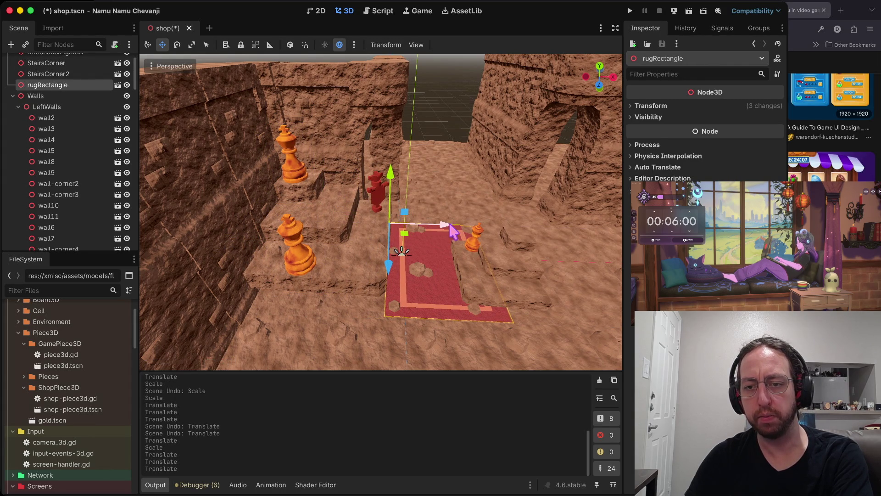
pyautogui.moveTo(388, 260); pyautogui.dragTo(390, 244)
pyautogui.moveTo(441, 225); pyautogui.dragTo(443, 222)
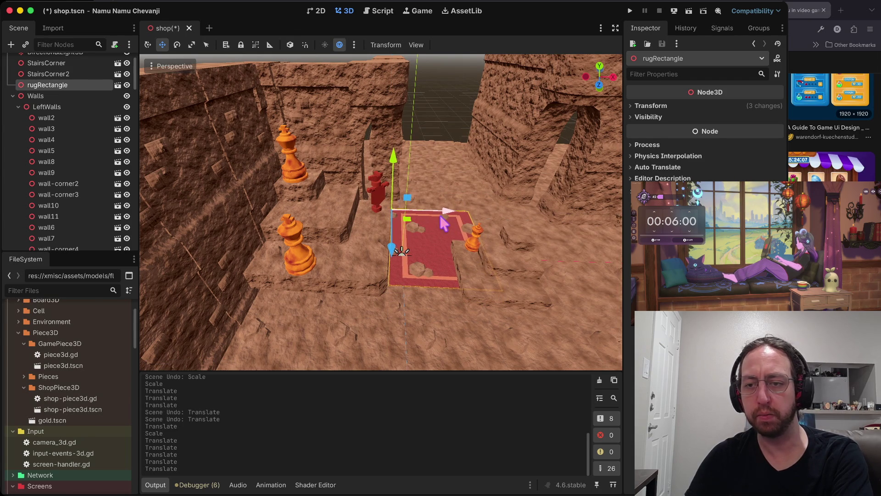
# Push the second stair block to the far wall, lift the orange piece onto a step, then save and run.
pyautogui.click(505, 280)
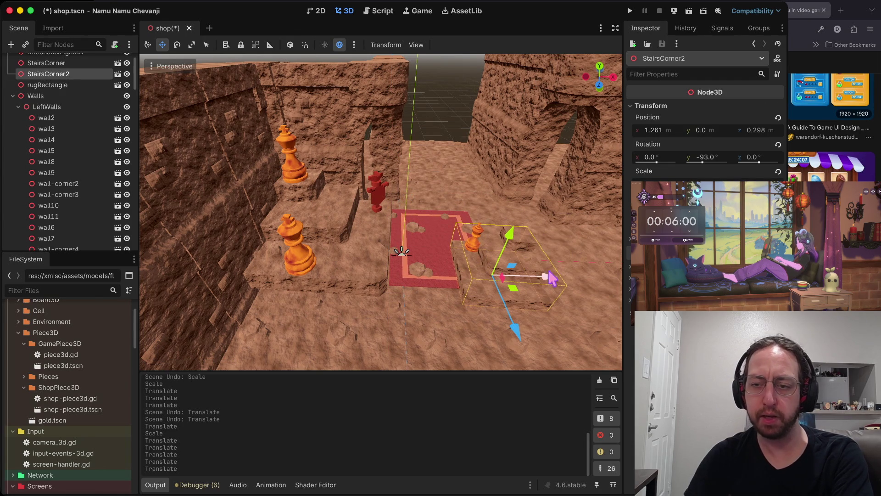
pyautogui.moveTo(512, 317)
pyautogui.mouseDown()
pyautogui.moveTo(498, 223)
pyautogui.moveTo(517, 195)
pyautogui.moveTo(541, 195)
pyautogui.mouseUp()
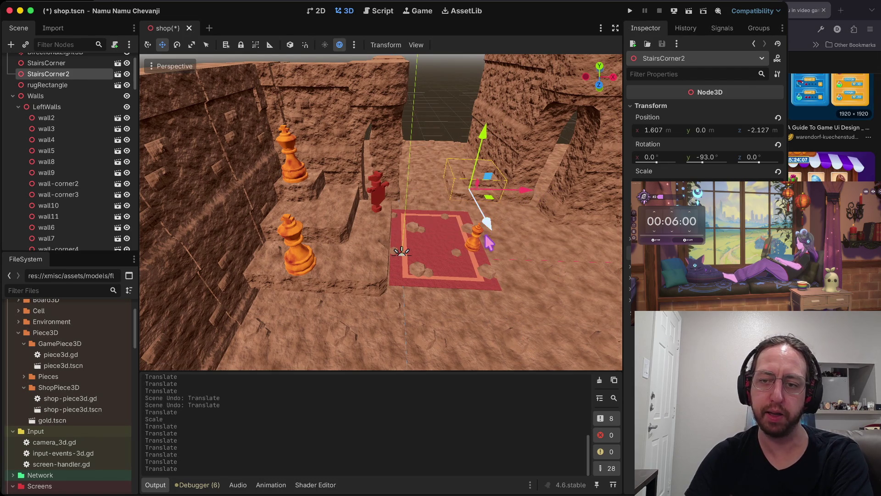
pyautogui.click(478, 247)
pyautogui.moveTo(498, 285)
pyautogui.mouseDown()
pyautogui.moveTo(497, 201)
pyautogui.moveTo(545, 178)
pyautogui.mouseUp()
pyautogui.moveTo(516, 108)
pyautogui.mouseDown()
pyautogui.moveTo(525, 89)
pyautogui.moveTo(511, 106)
pyautogui.moveTo(529, 104)
pyautogui.mouseUp()
pyautogui.hotkey('ctrl', 's')
pyautogui.press('super+b')
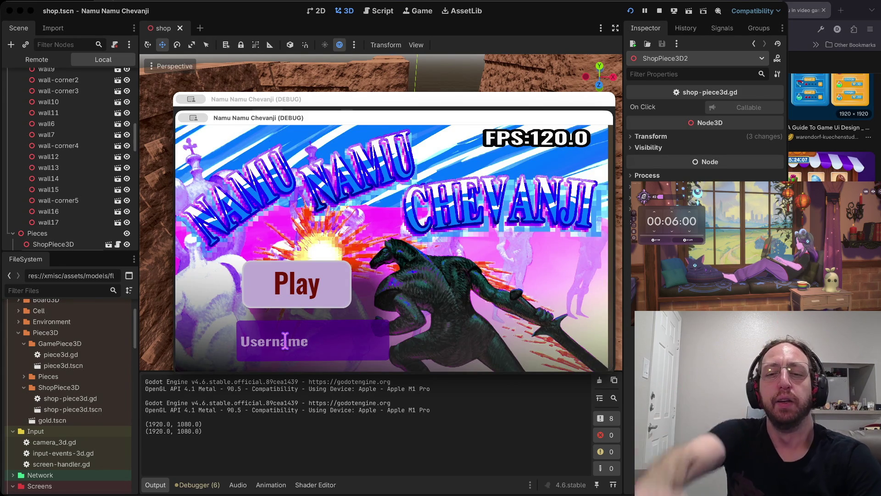
# Go from the title screen through the board screen into the 3D shop, then stop the game.
pyautogui.click(314, 299)
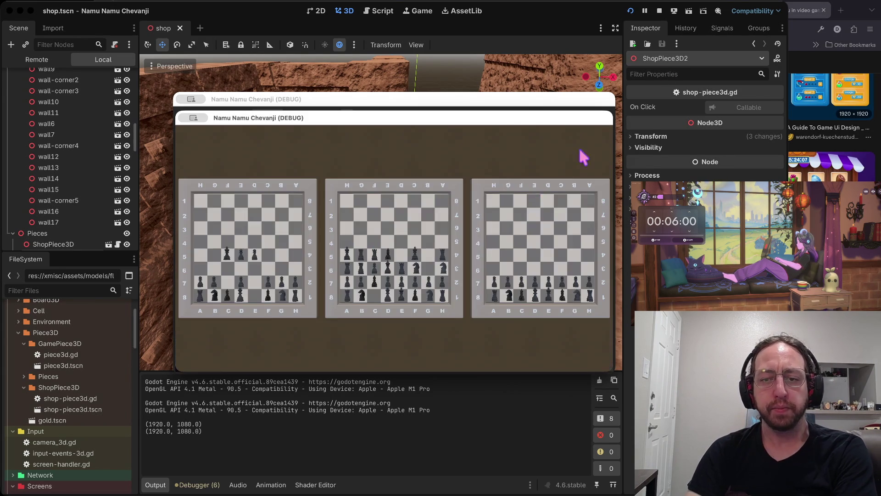
pyautogui.click(335, 296)
pyautogui.click(278, 345)
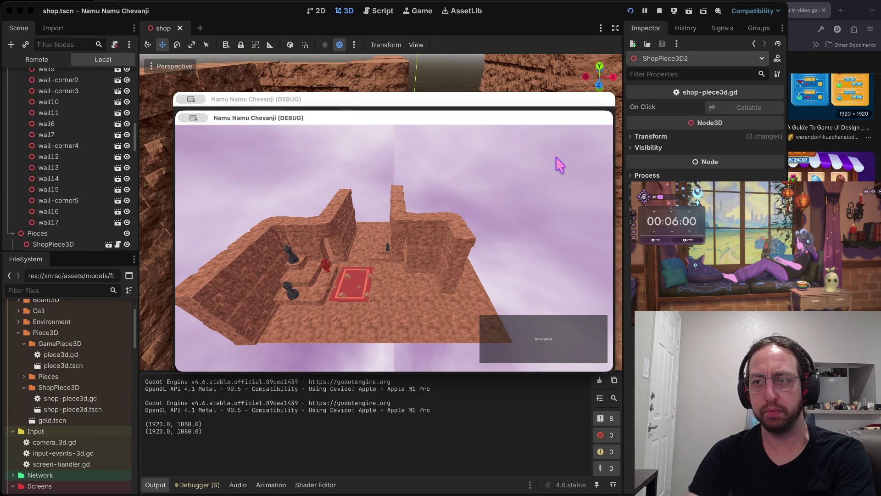
pyautogui.click(659, 10)
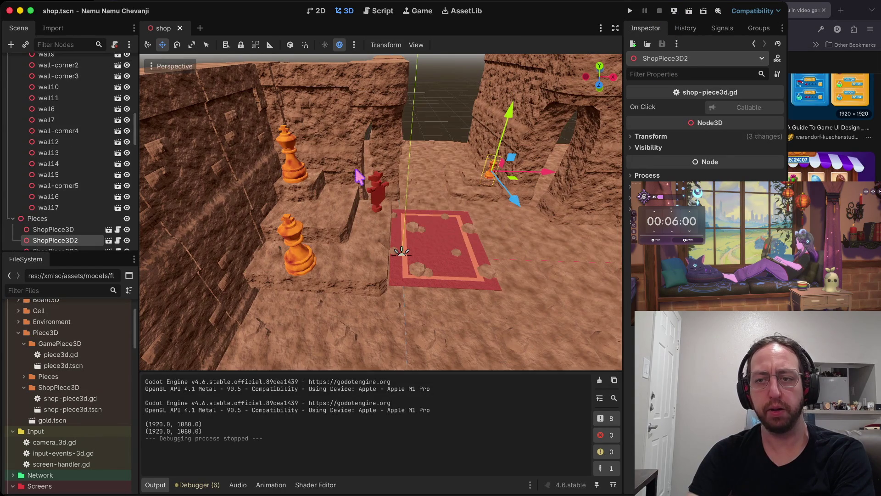
# Collapse the Walls group and select the shop's Camera3D in the Scene tree.
pyautogui.scroll(-10, 360, 176)
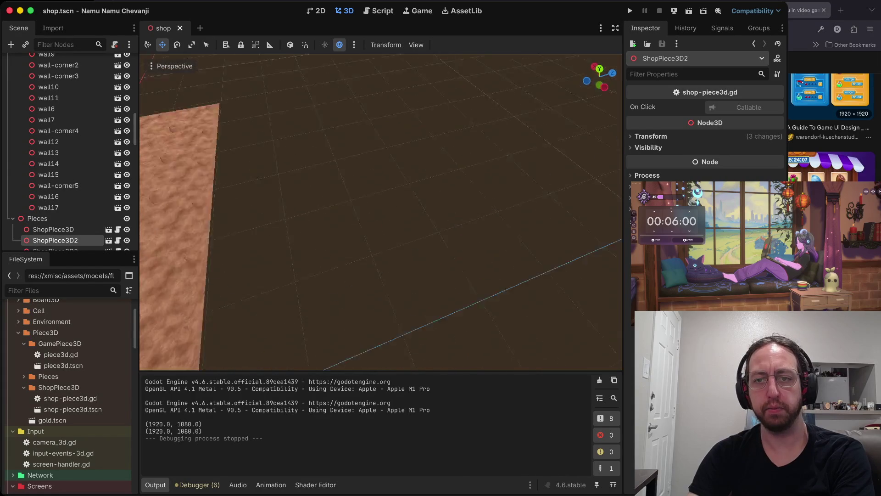
pyautogui.scroll(10, 380, 212)
pyautogui.scroll(5, 53, 172)
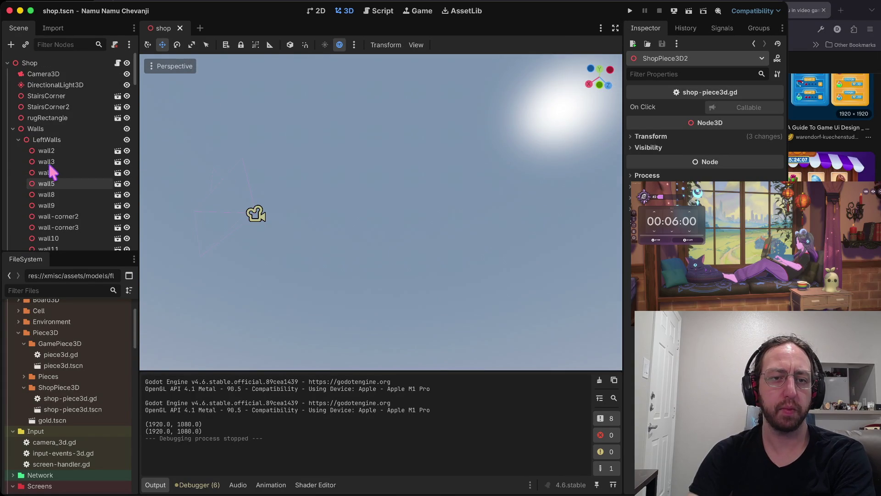
pyautogui.click(14, 129)
pyautogui.click(54, 64)
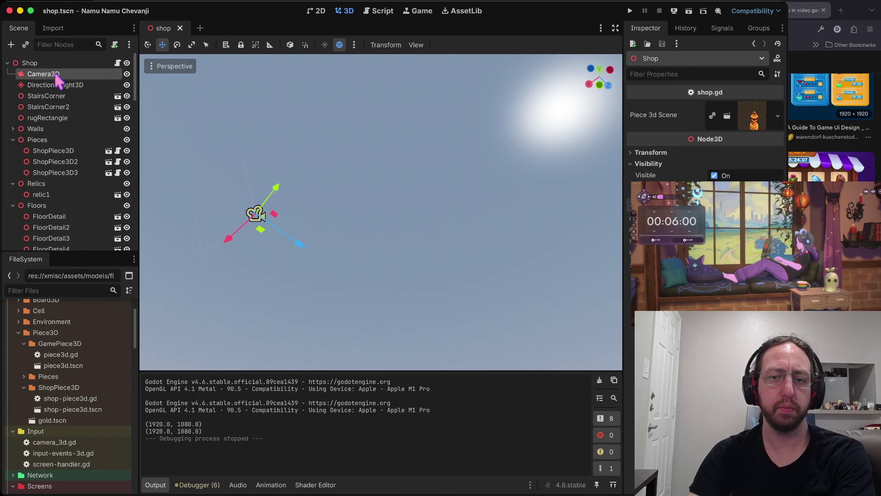
pyautogui.doubleClick(56, 75)
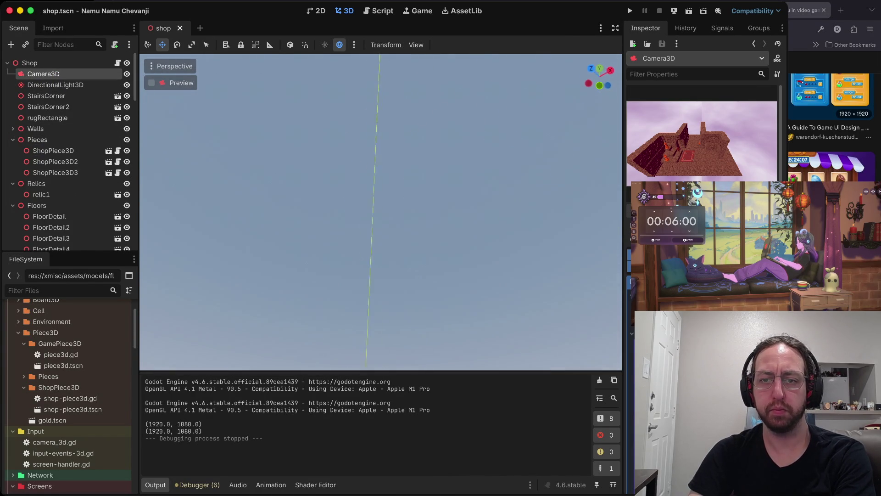
pyautogui.scroll(-10, 482, 361)
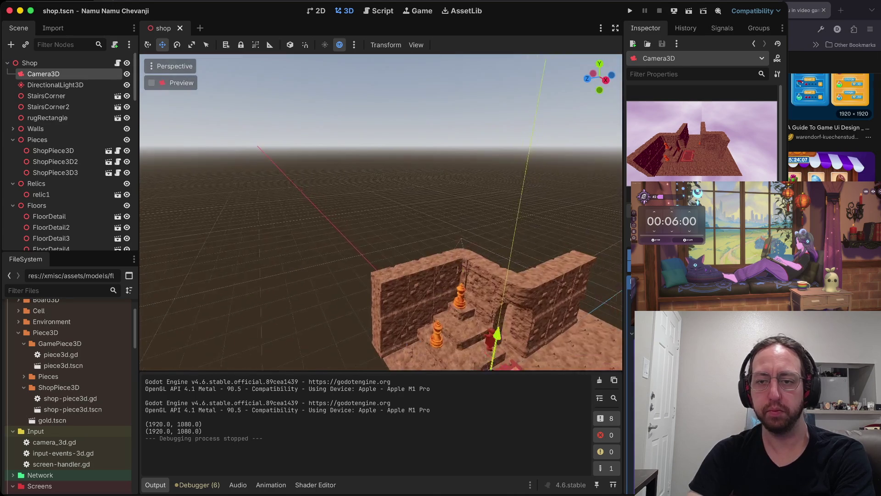
# Move the camera lower, sideways and toward the rug, undoing a trial tilt.
pyautogui.moveTo(345, 148); pyautogui.dragTo(312, 315)
pyautogui.press('f')
pyautogui.moveTo(347, 203)
pyautogui.mouseDown()
pyautogui.moveTo(452, 144)
pyautogui.moveTo(472, 157)
pyautogui.moveTo(504, 129)
pyautogui.moveTo(494, 140)
pyautogui.mouseUp()
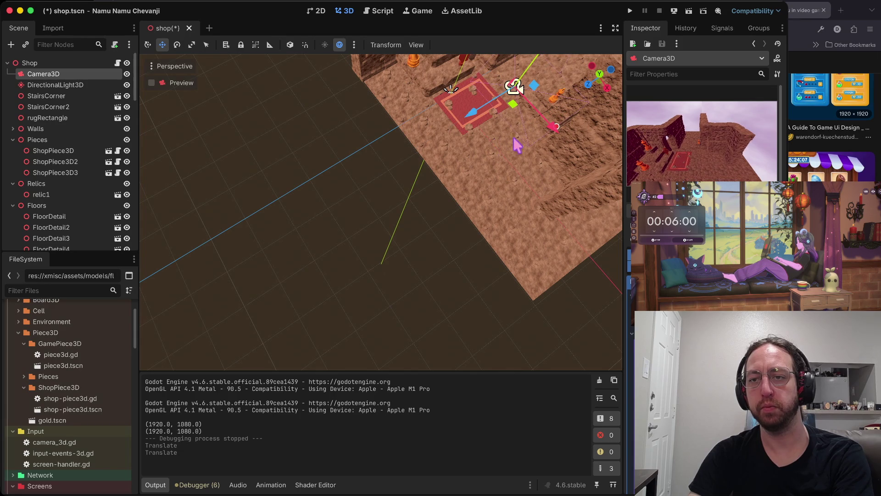
pyautogui.scroll(-5, 517, 87)
pyautogui.moveTo(465, 183)
pyautogui.mouseDown()
pyautogui.moveTo(436, 287)
pyautogui.moveTo(440, 275)
pyautogui.mouseUp()
pyautogui.moveTo(488, 331)
pyautogui.mouseDown()
pyautogui.moveTo(391, 319)
pyautogui.moveTo(382, 308)
pyautogui.moveTo(402, 313)
pyautogui.moveTo(407, 327)
pyautogui.mouseUp()
pyautogui.moveTo(344, 296)
pyautogui.mouseDown()
pyautogui.moveTo(353, 285)
pyautogui.moveTo(340, 301)
pyautogui.mouseUp()
pyautogui.press('e')
pyautogui.moveTo(379, 255)
pyautogui.mouseDown()
pyautogui.moveTo(366, 241)
pyautogui.moveTo(367, 251)
pyautogui.mouseUp()
pyautogui.hotkey('ctrl', 'z')
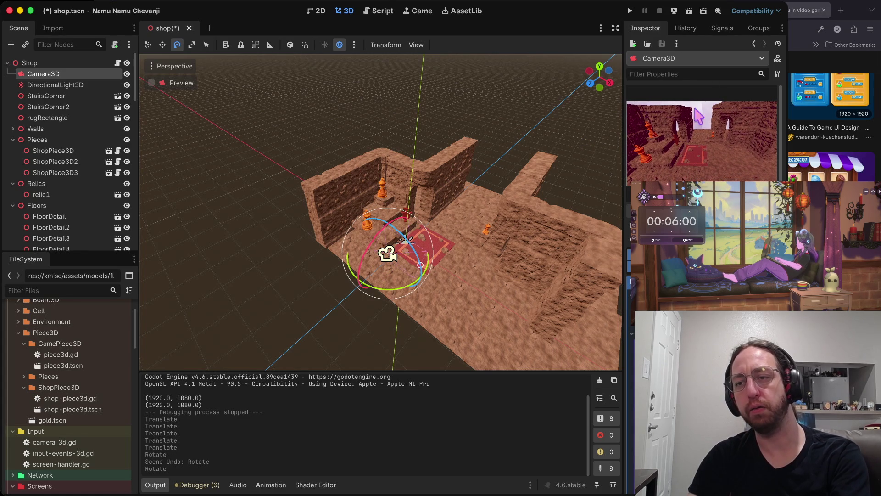
# Undo the wall6 and wall7 copies pasted under Camera3D, keeping the last rotation.
pyautogui.press('super+v')
pyautogui.press('super+z')
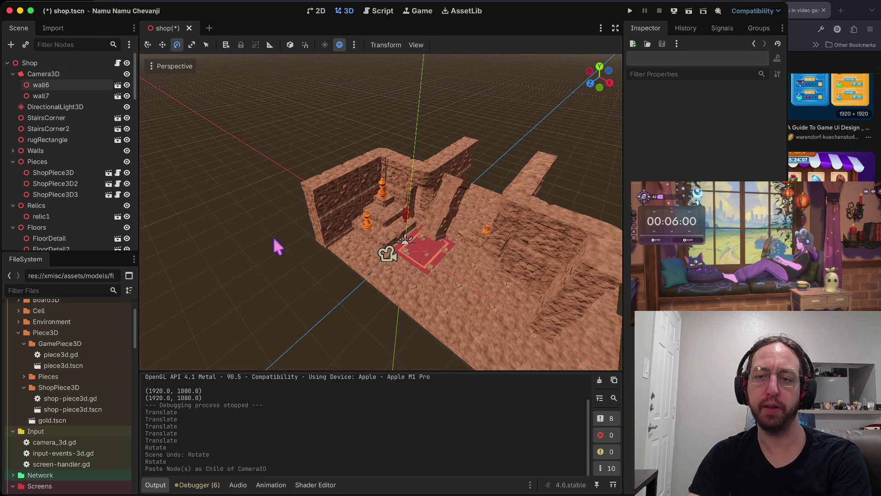
pyautogui.press('super+z')
pyautogui.press('super+shift+z')
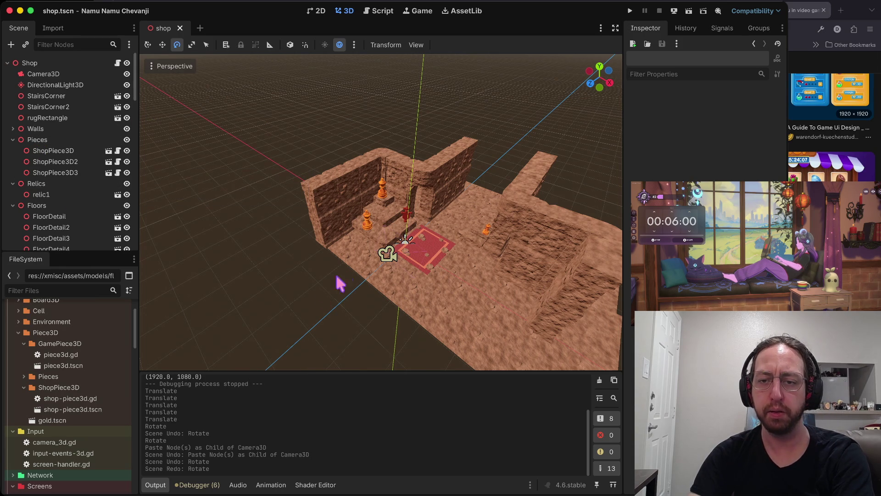
# Select the FloorDetail2 floor tile and a second floor tile.
pyautogui.click(352, 263)
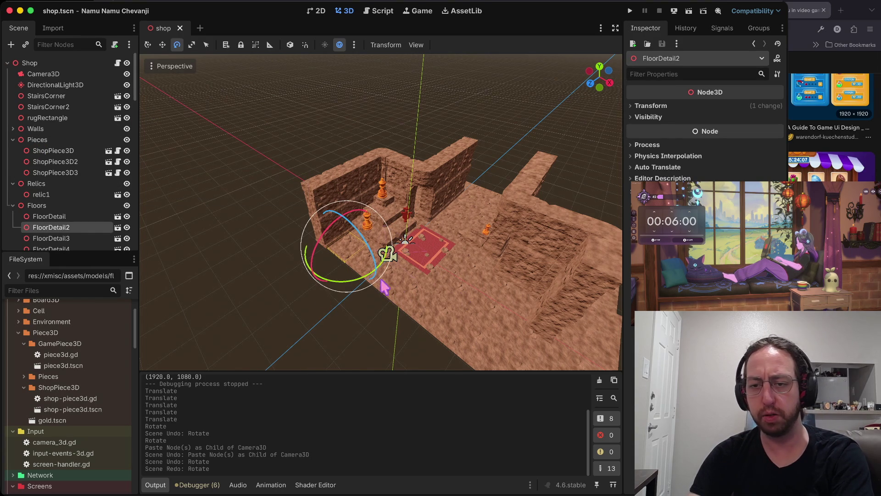
pyautogui.scroll(5, 400, 287)
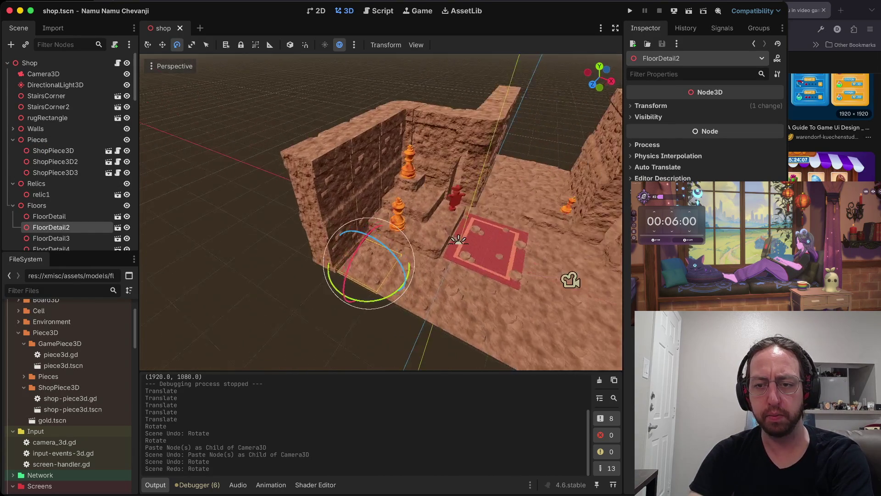
pyautogui.keyDown('shift'); pyautogui.click(422, 316); pyautogui.keyUp('shift')
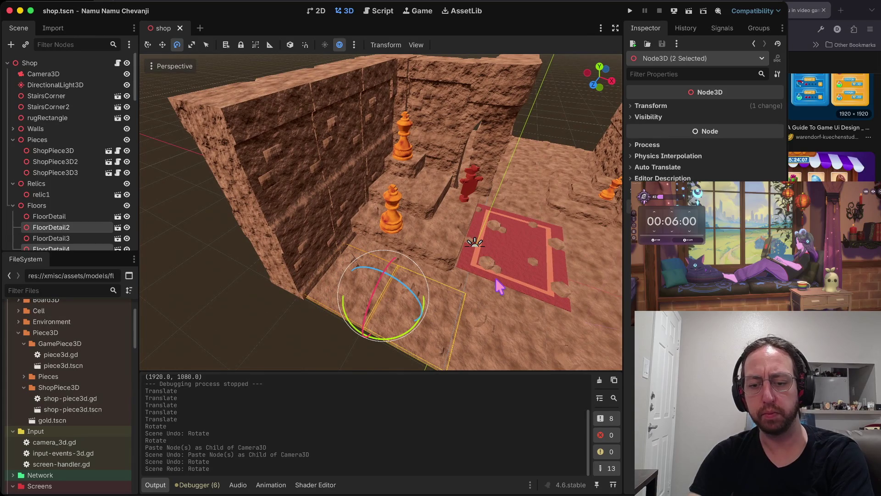
# Collapse the Floors, Relics and Pieces groups and bring up the Shop node's options.
pyautogui.click(13, 206)
pyautogui.click(13, 183)
pyautogui.click(13, 139)
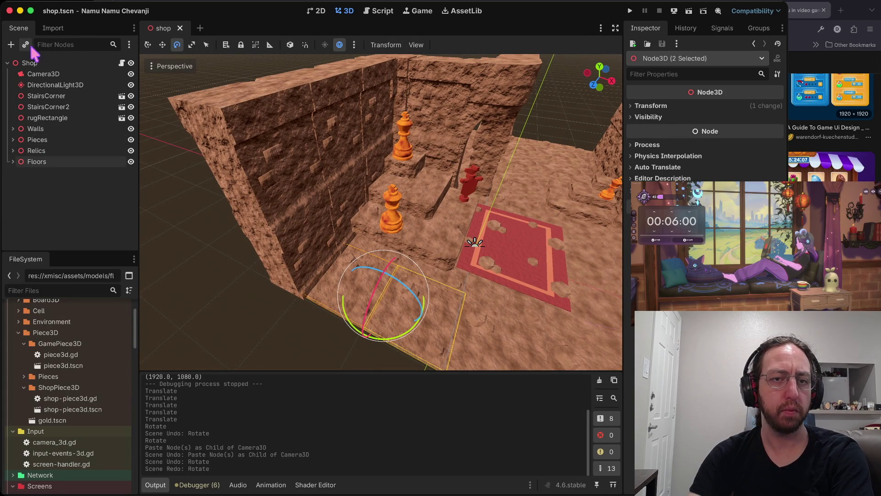
pyautogui.click(29, 63)
pyautogui.rightClick(29, 63)
# Add a Node3D child under Shop and name it Roofs.
pyautogui.click(85, 85)
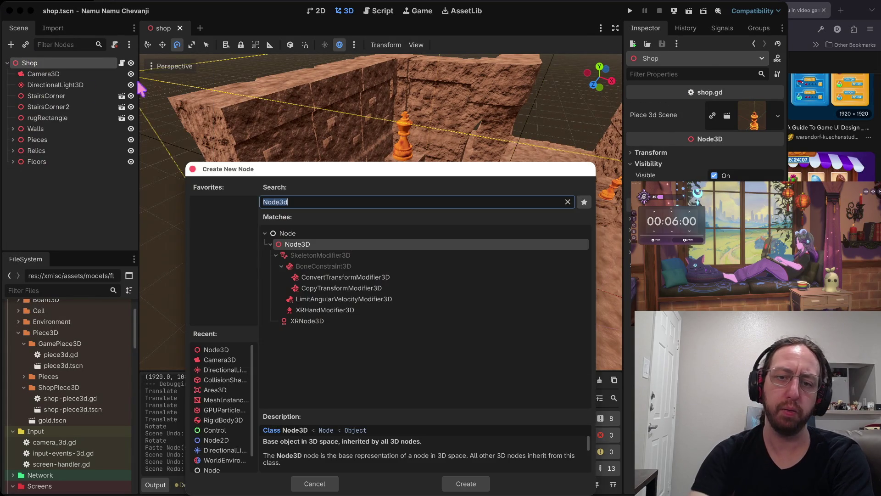
pyautogui.press('Return')
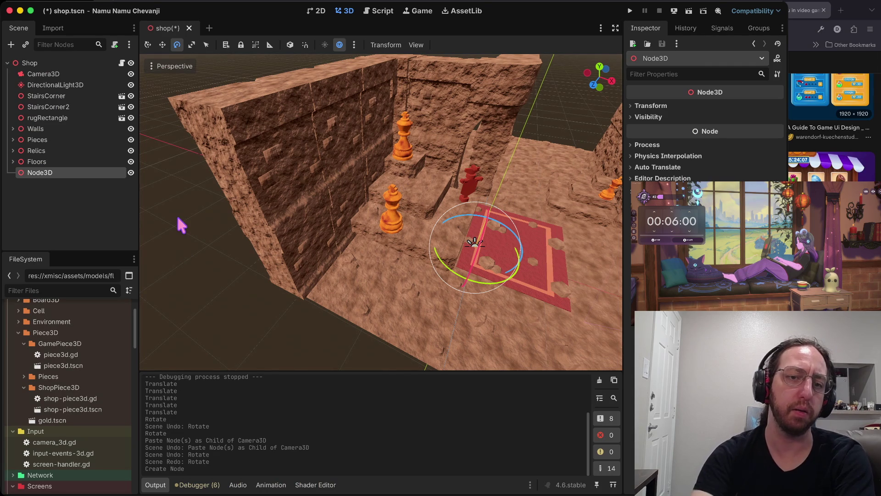
pyautogui.press('Return')
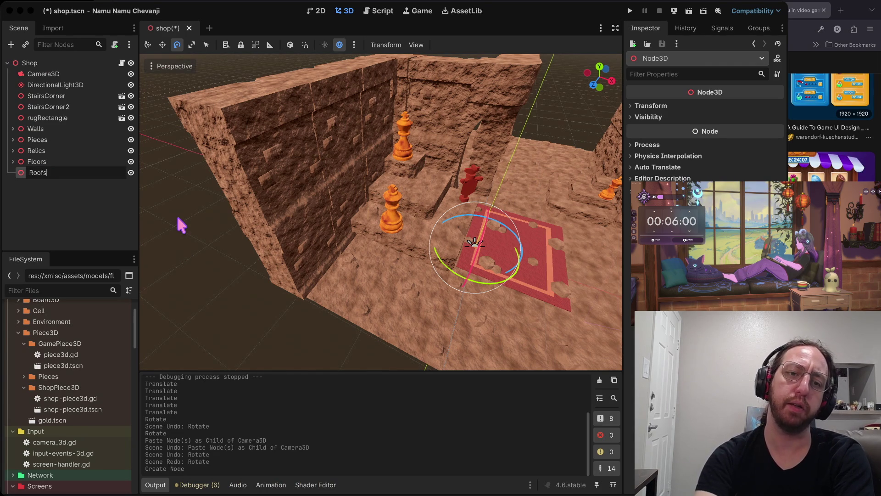
pyautogui.press('Return')
# Paste the two floor tiles under Roofs and raise them to roof height above the shop.
pyautogui.hotkey('ctrl', 'v')
pyautogui.press('w')
pyautogui.moveTo(384, 268)
pyautogui.mouseDown()
pyautogui.moveTo(400, 64)
pyautogui.moveTo(425, 14)
pyautogui.mouseUp()
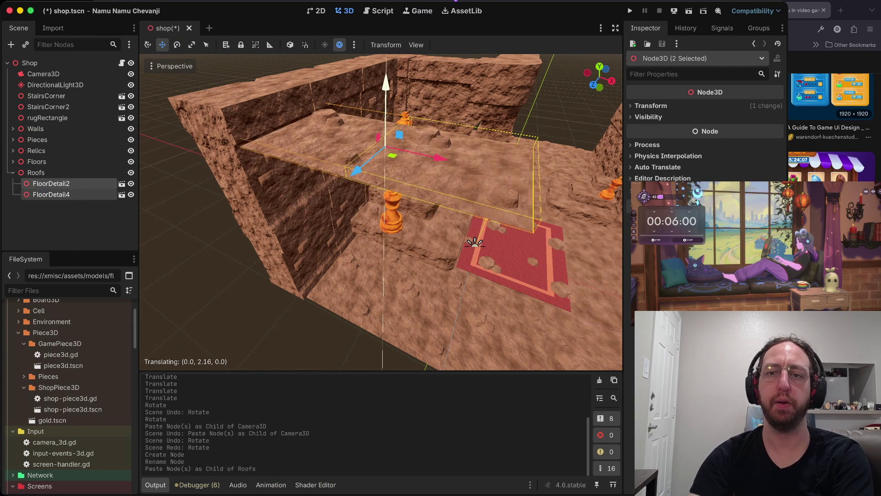
pyautogui.moveTo(386, 113)
pyautogui.mouseDown()
pyautogui.moveTo(388, 35)
pyautogui.moveTo(388, 69)
pyautogui.mouseUp()
pyautogui.moveTo(438, 109); pyautogui.dragTo(372, 136)
pyautogui.moveTo(388, 100)
pyautogui.mouseDown()
pyautogui.moveTo(252, 109)
pyautogui.moveTo(221, 96)
pyautogui.moveTo(228, 109)
pyautogui.mouseUp()
pyautogui.moveTo(147, 87)
pyautogui.mouseDown()
pyautogui.moveTo(171, 99)
pyautogui.moveTo(138, 94)
pyautogui.mouseUp()
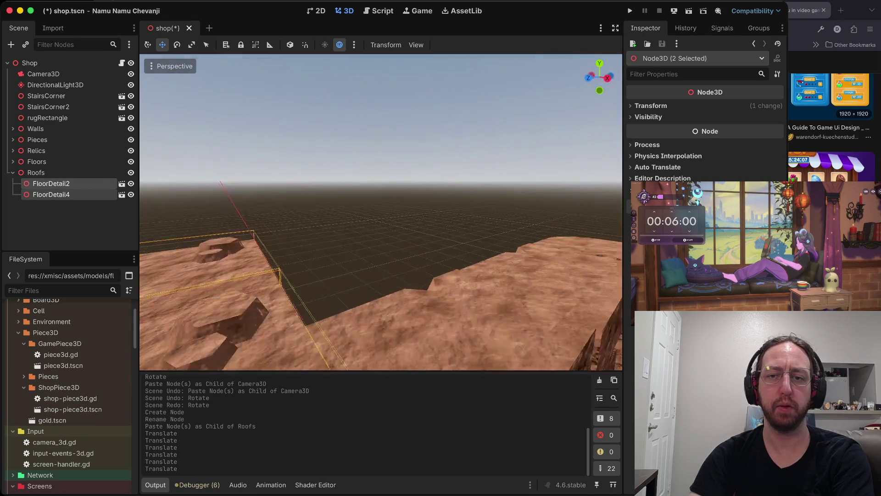
pyautogui.moveTo(344, 171); pyautogui.dragTo(344, 171)
pyautogui.moveTo(413, 119); pyautogui.dragTo(361, 153)
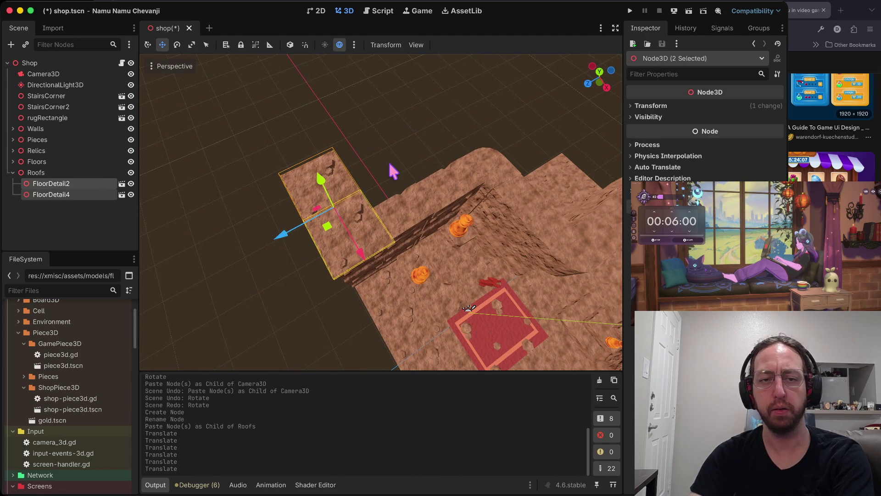
# Paste more tile pairs under Roofs and slide them alongside to extend the roof.
pyautogui.click(84, 173)
pyautogui.press('super+v')
pyautogui.moveTo(275, 239); pyautogui.dragTo(337, 209)
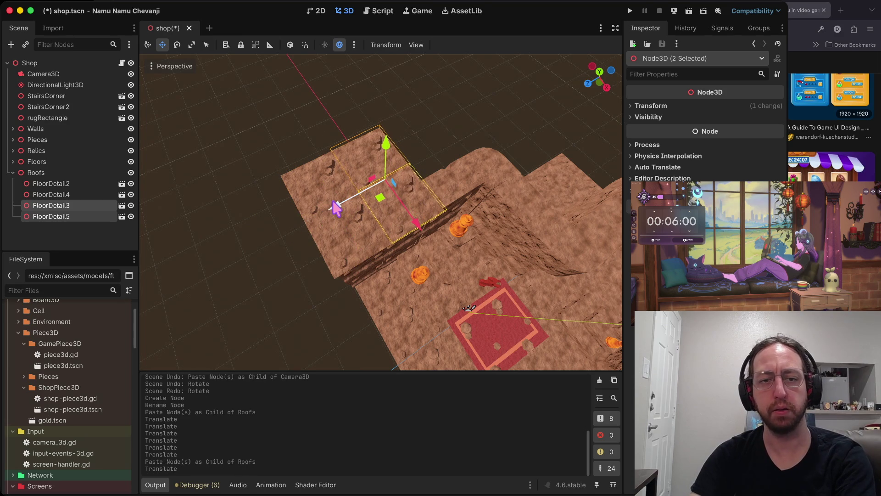
pyautogui.click(60, 173)
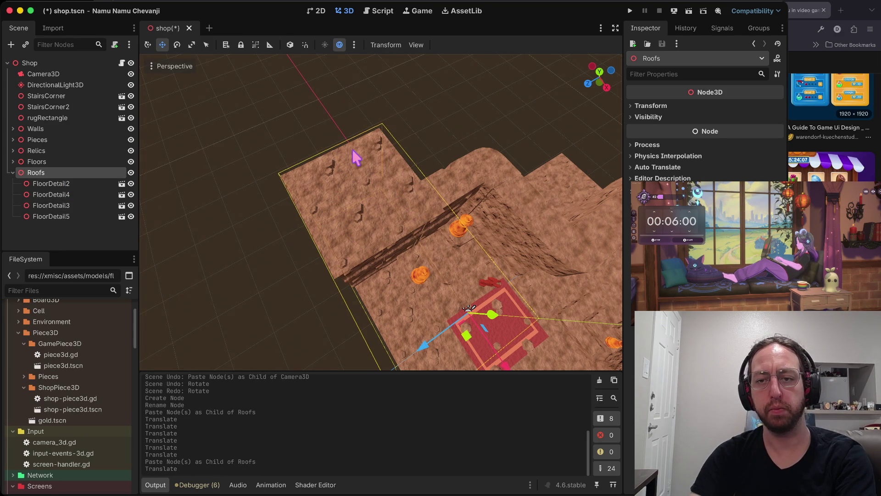
pyautogui.press('super+v')
pyautogui.moveTo(298, 240)
pyautogui.mouseDown()
pyautogui.moveTo(409, 188)
pyautogui.moveTo(404, 196)
pyautogui.moveTo(404, 180)
pyautogui.moveTo(443, 152)
pyautogui.moveTo(429, 156)
pyautogui.mouseUp()
pyautogui.click(77, 171)
pyautogui.press('super+v')
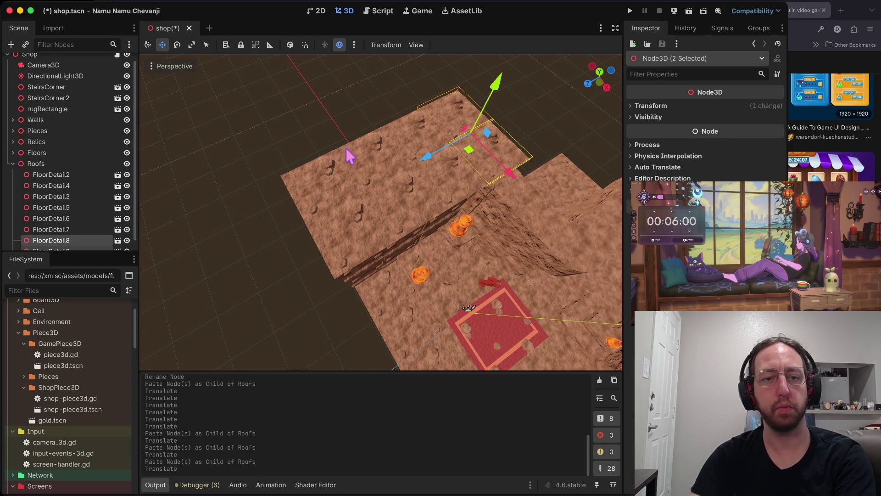
# Paste another tile pair, fit it against the roof to close the gap, and save.
pyautogui.click(62, 164)
pyautogui.press('super+v')
pyautogui.moveTo(518, 182)
pyautogui.mouseDown()
pyautogui.moveTo(606, 280)
pyautogui.moveTo(589, 228)
pyautogui.moveTo(592, 243)
pyautogui.moveTo(554, 241)
pyautogui.mouseUp()
pyautogui.moveTo(480, 217); pyautogui.dragTo(487, 216)
pyautogui.moveTo(588, 227); pyautogui.dragTo(581, 233)
pyautogui.moveTo(487, 213); pyautogui.dragTo(502, 204)
pyautogui.hotkey('ctrl', 's')
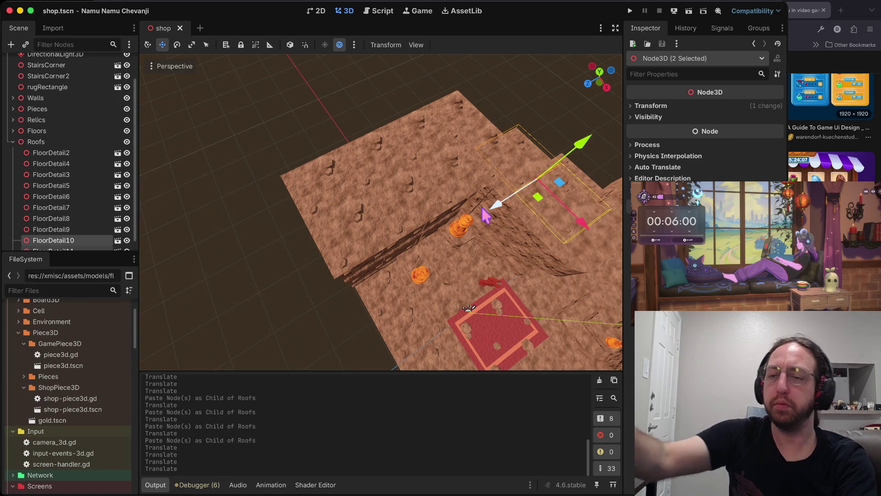
# Paste one more tile pair, rotate it into the roof gap, then save and run the game.
pyautogui.scroll(10, 495, 192)
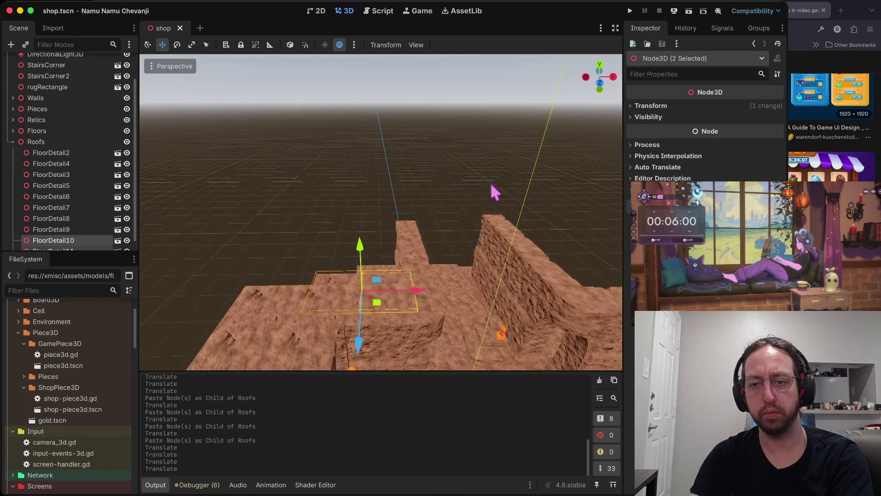
pyautogui.scroll(-10, 374, 303)
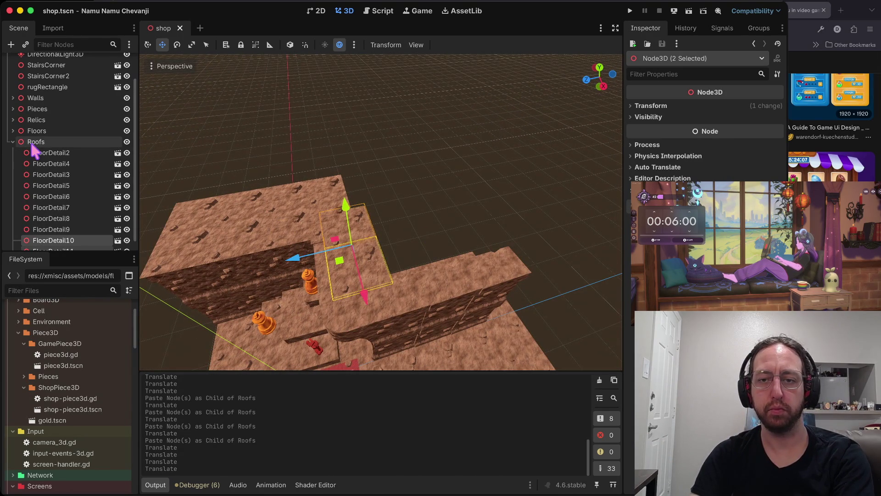
pyautogui.hotkey('ctrl', 'v')
pyautogui.moveTo(290, 266)
pyautogui.mouseDown()
pyautogui.moveTo(345, 258)
pyautogui.moveTo(342, 267)
pyautogui.mouseUp()
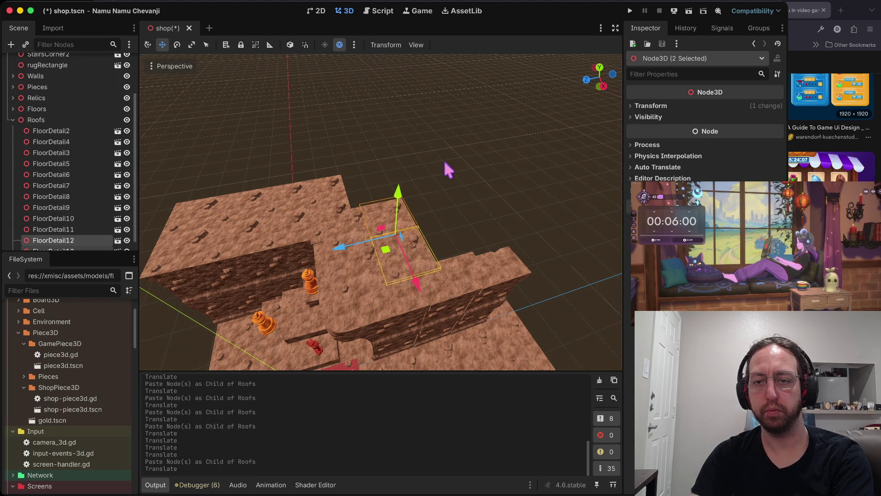
pyautogui.press('e')
pyautogui.moveTo(434, 250)
pyautogui.mouseDown()
pyautogui.moveTo(371, 299)
pyautogui.moveTo(385, 270)
pyautogui.moveTo(415, 287)
pyautogui.moveTo(421, 305)
pyautogui.moveTo(409, 266)
pyautogui.mouseUp()
pyautogui.press('w')
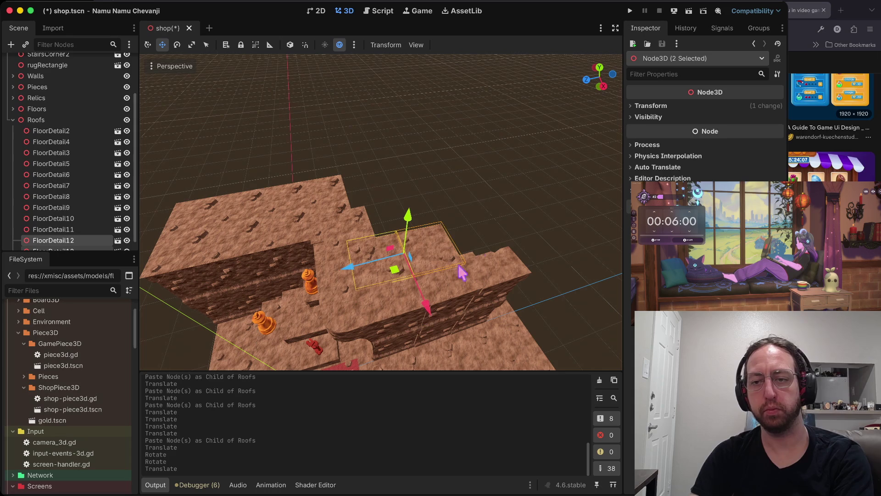
pyautogui.click(489, 236)
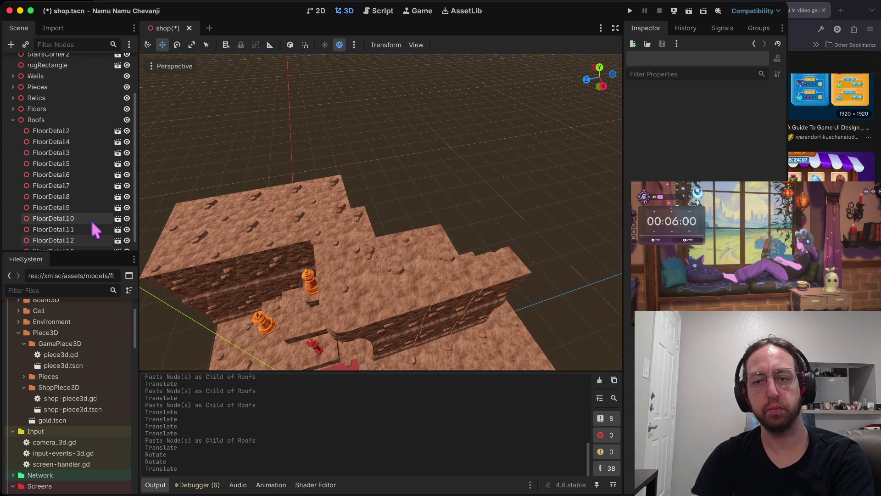
pyautogui.click(41, 121)
pyautogui.press('super+b')
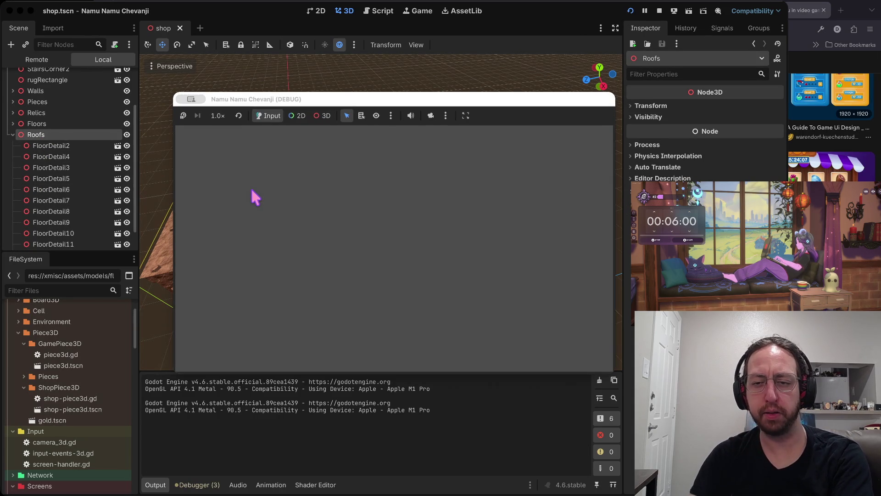
# Start the game from the title screen and enter the 3D shop from the boards screen.
pyautogui.click(342, 299)
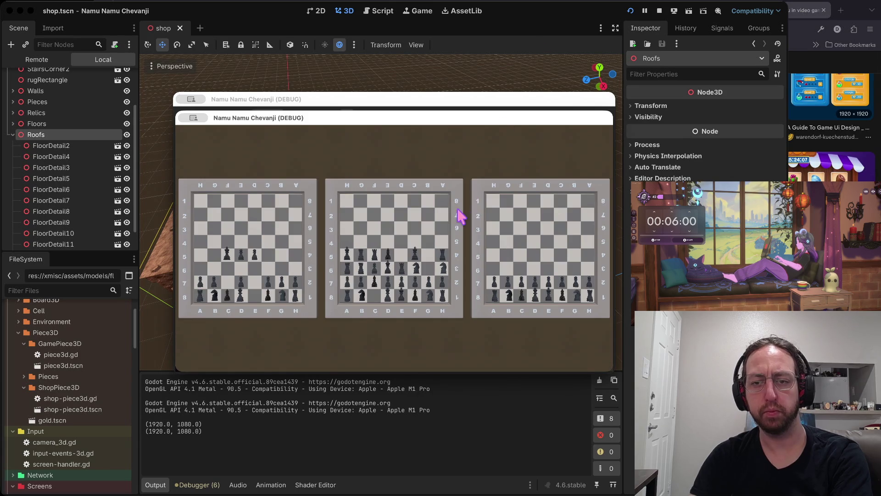
pyautogui.click(263, 340)
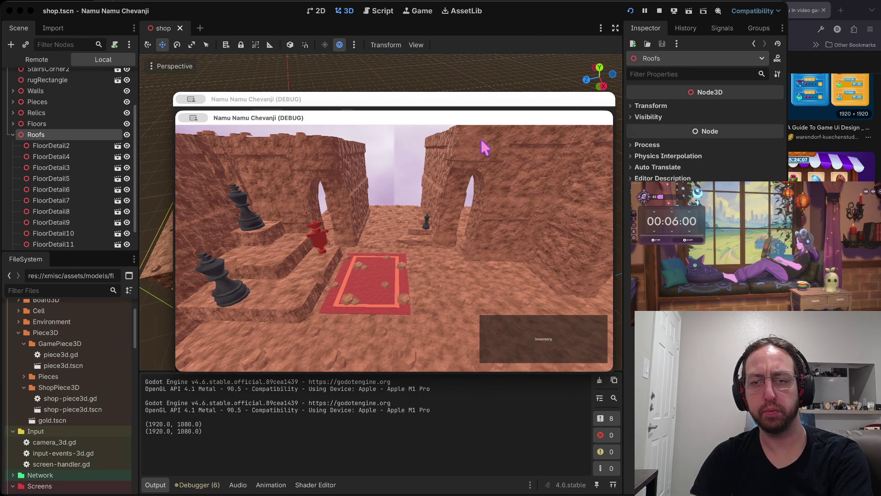